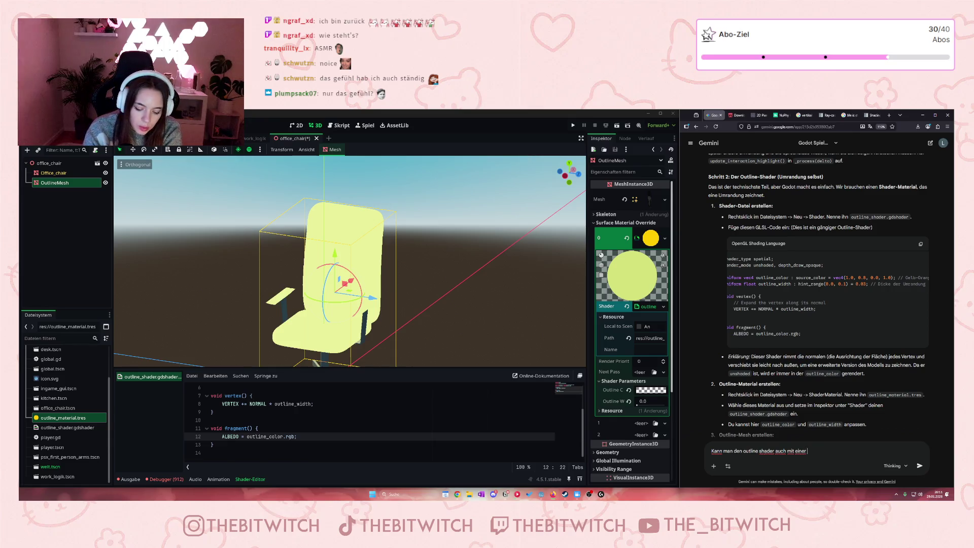
Step: Finish and send the Gemini question asking whether the outline shader can be made transparent
type("ransparenz se")
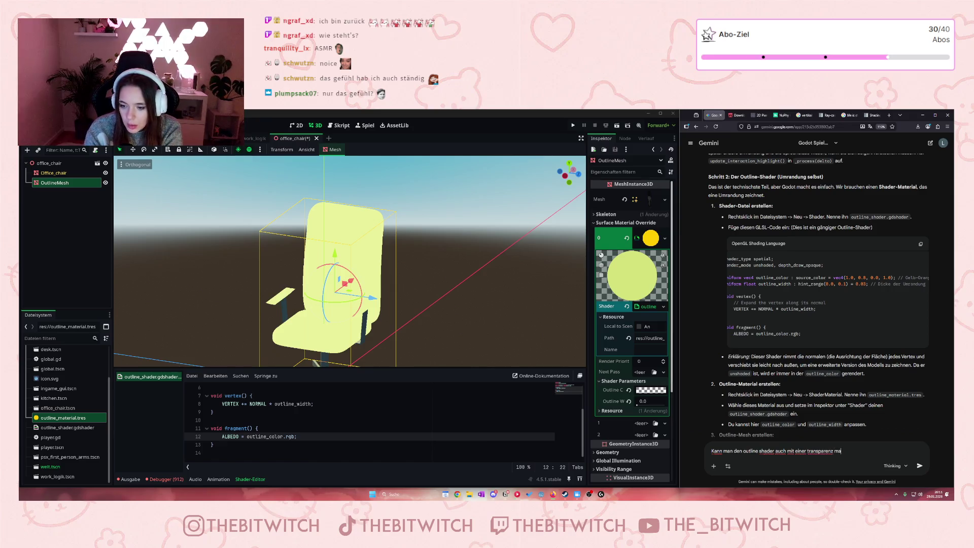
type("tzen?")
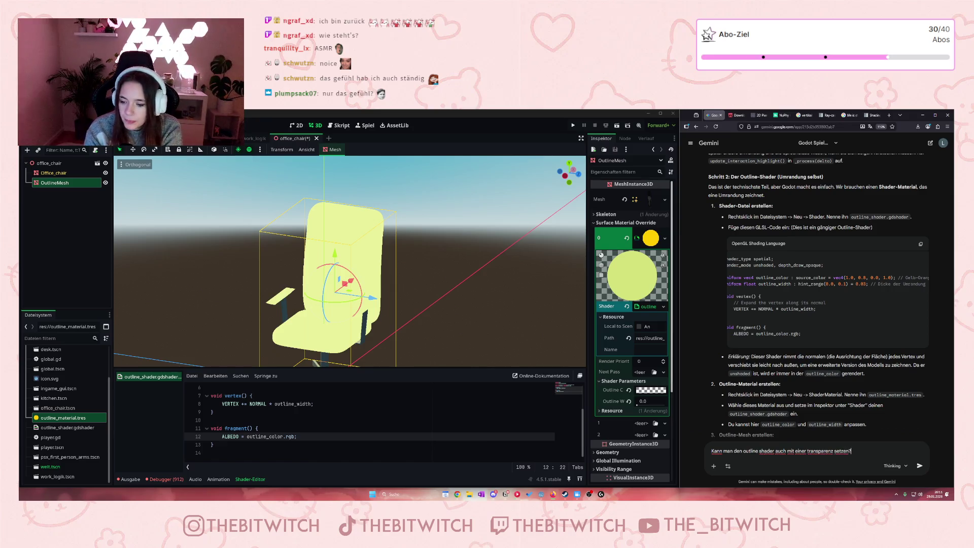
key("Return")
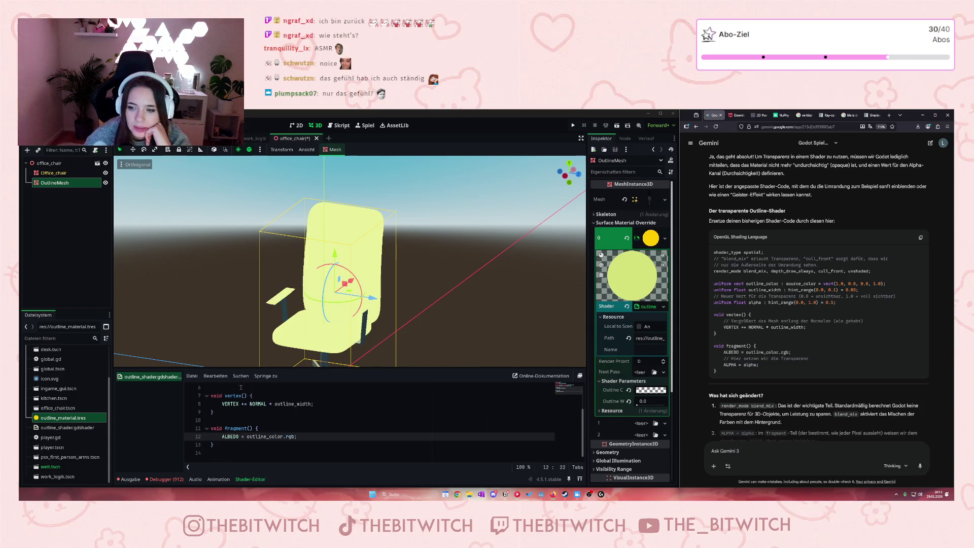
Step: Add 'ALPHA = alpha;' below the ALBEDO line, then select Gemini's render_mode line
left_click(302, 436)
key("Return")
type("ALPHA")
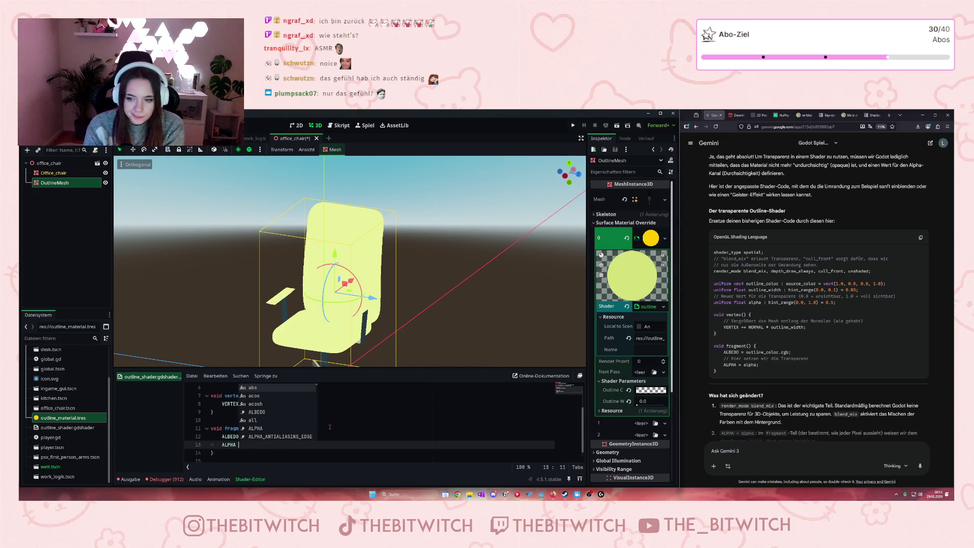
type(" = alpha")
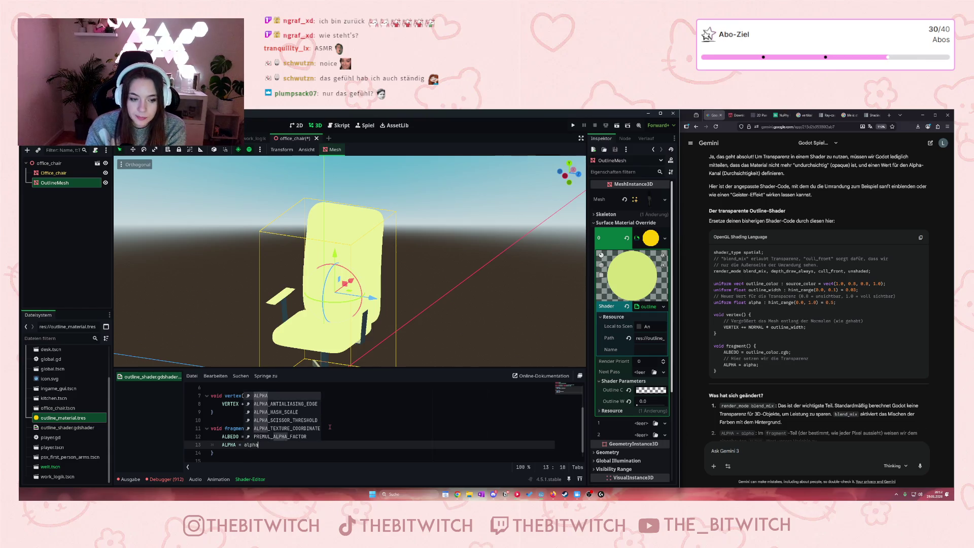
type(";")
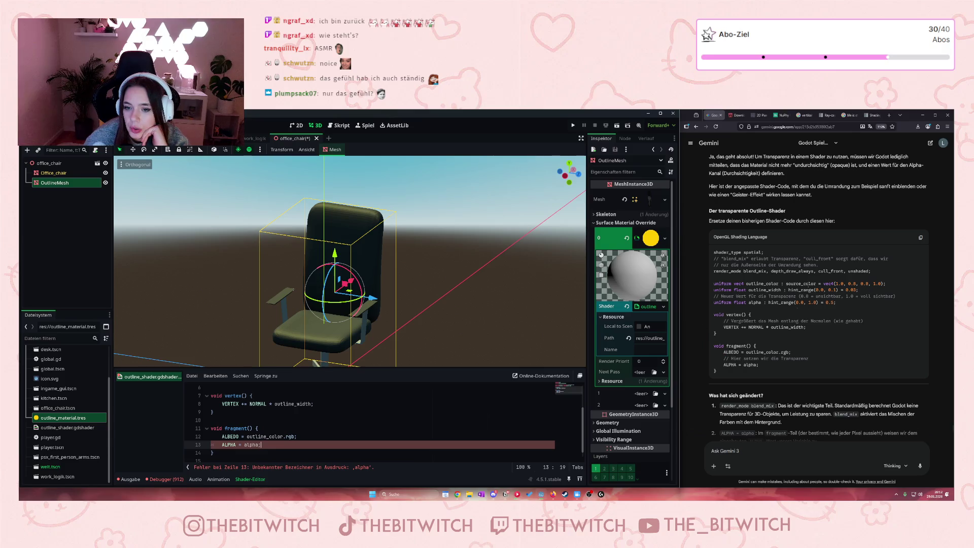
left_click(796, 280)
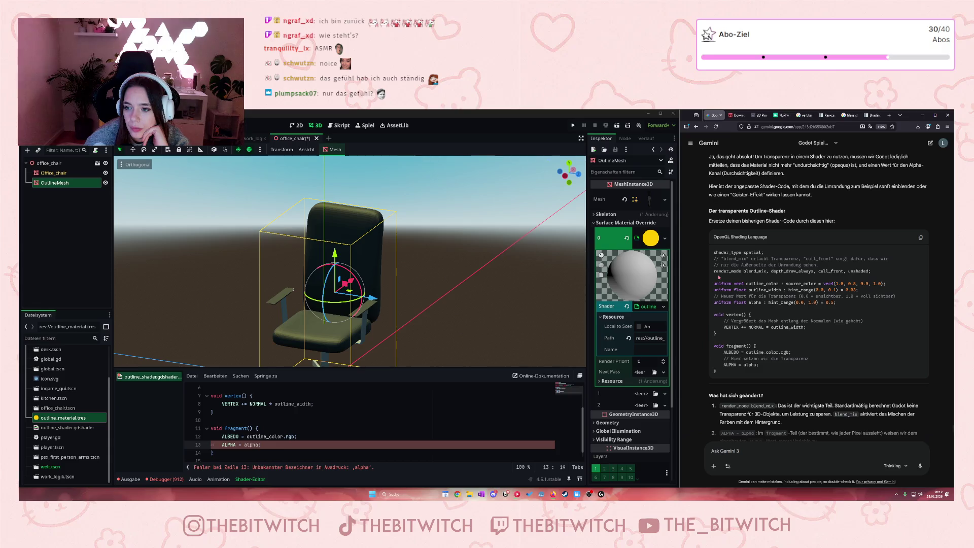
left_click_drag(714, 272, 875, 275)
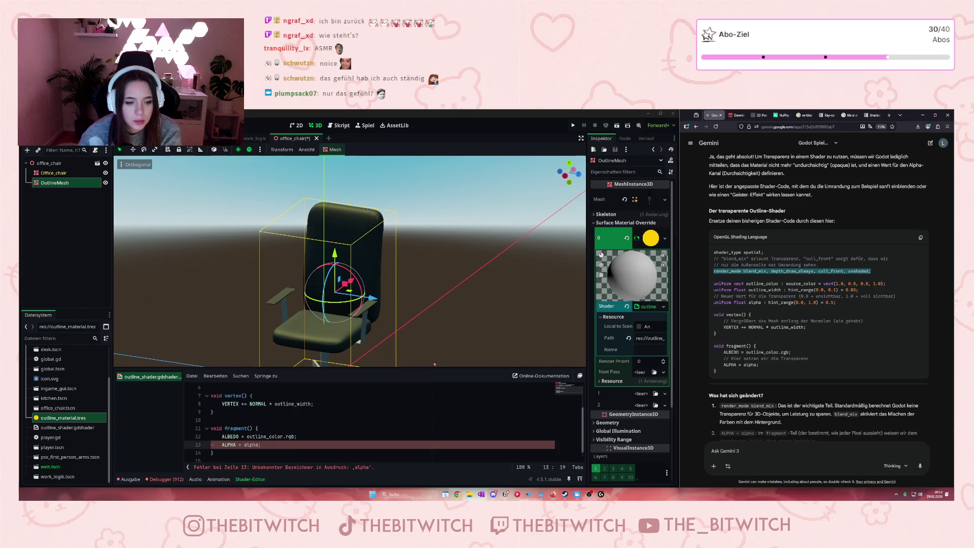
Step: Replace line 2's render_mode flags with Gemini's blend_mix, always-drawn, front-culled version
scroll(320, 437, "up", 2)
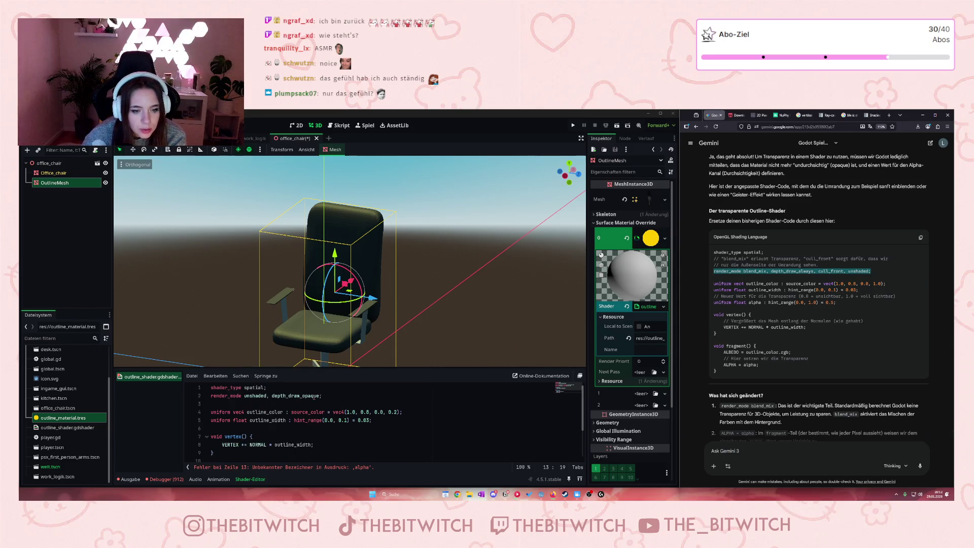
left_click(749, 281)
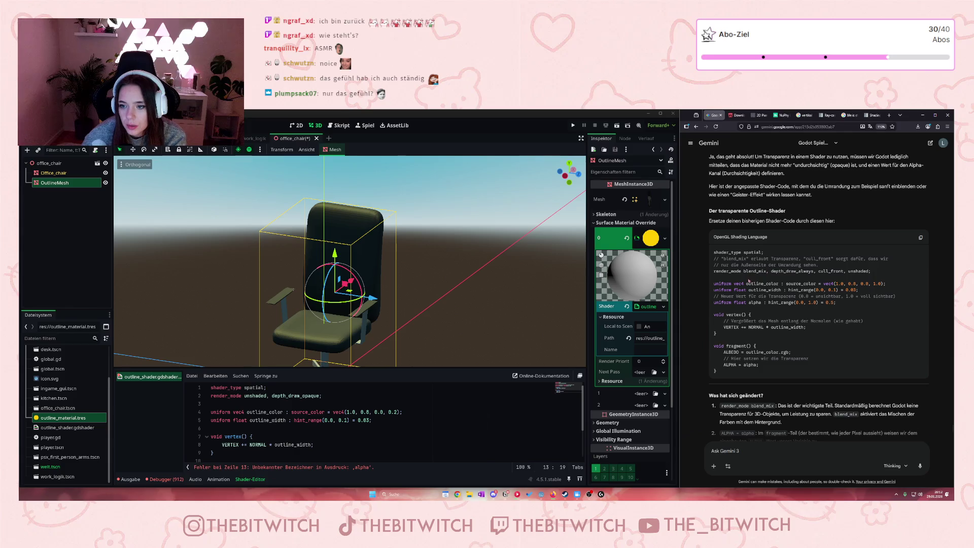
left_click_drag(744, 271, 871, 272)
key("ctrl+c")
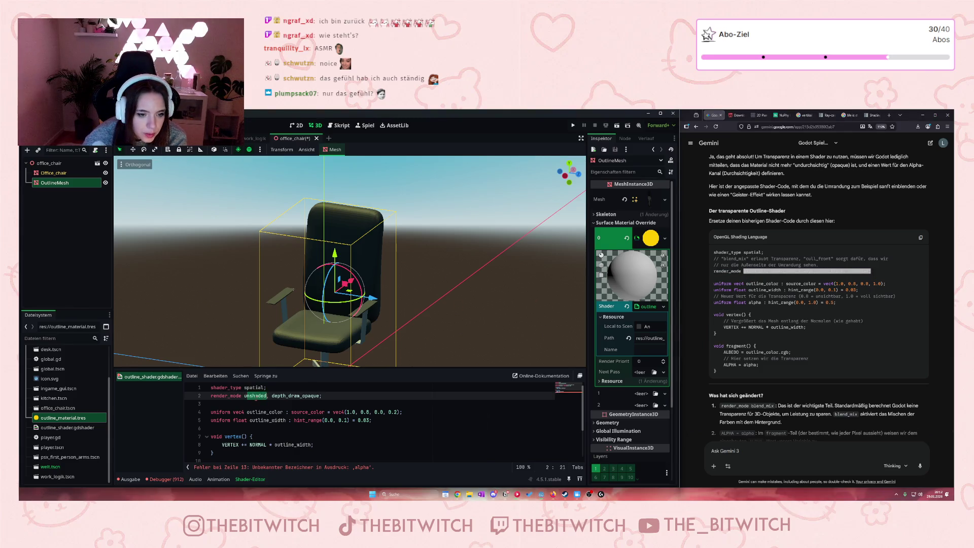
left_click_drag(244, 396, 323, 396)
key("ctrl+v")
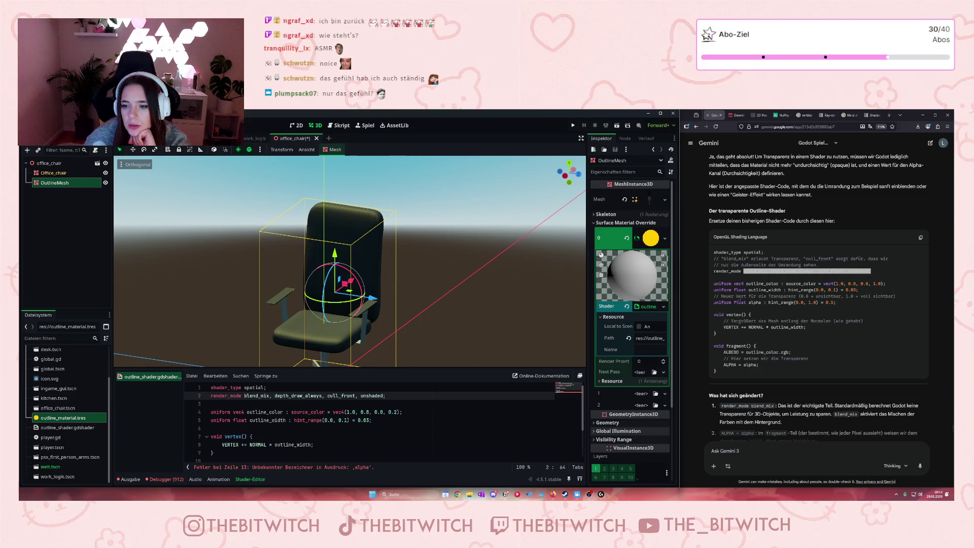
Step: Insert Gemini's alpha uniform, hint_range(0.0, 1.0) defaulting to 0.5, as line 6
left_click_drag(836, 302, 714, 303)
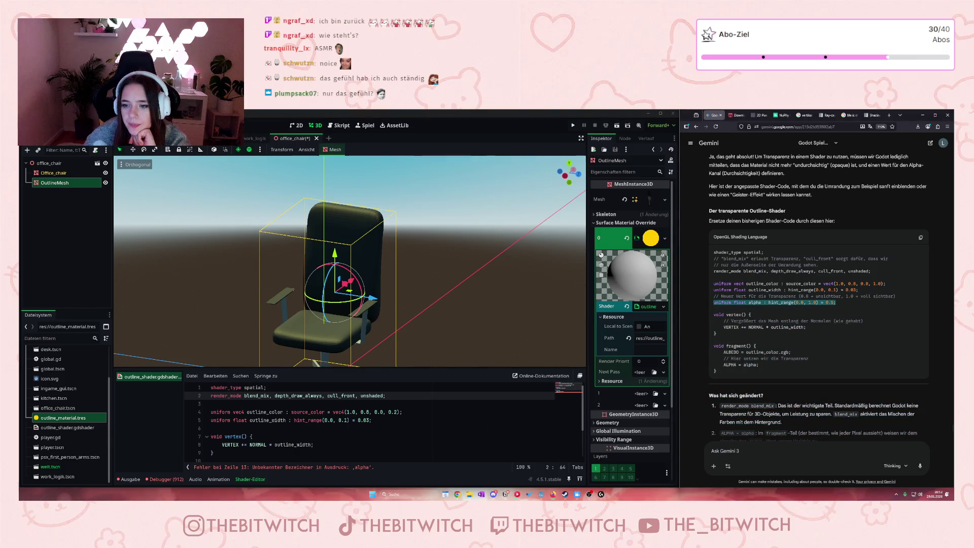
left_click(401, 420)
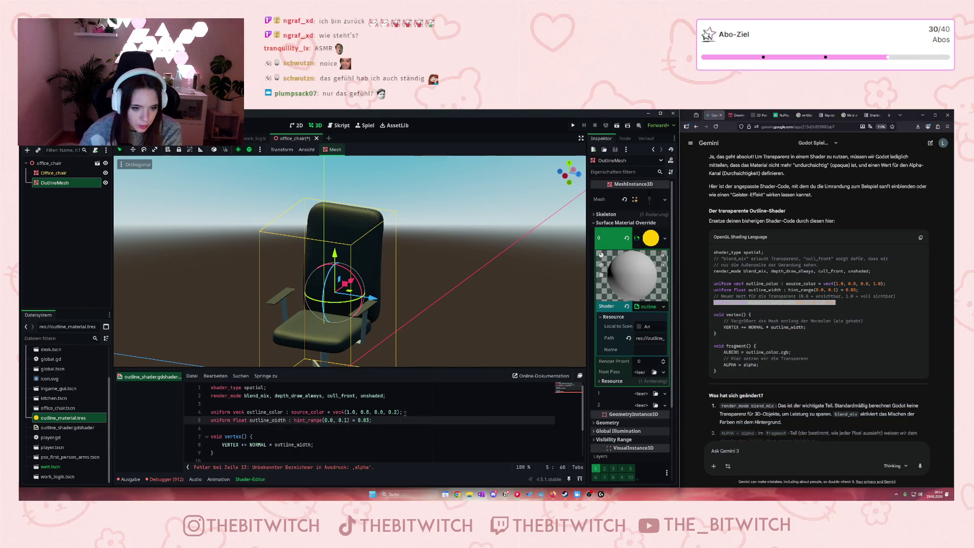
key("Return")
key("ctrl+v")
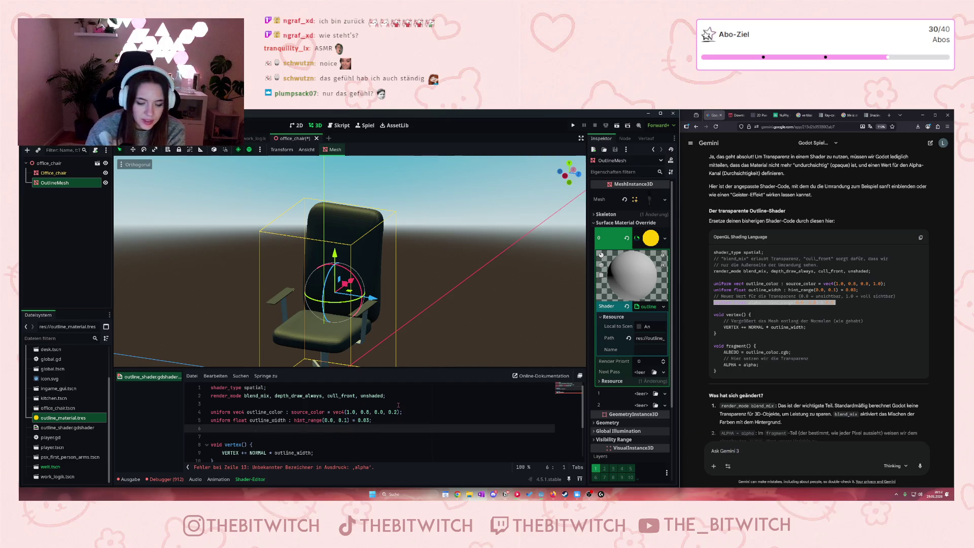
left_click(284, 445)
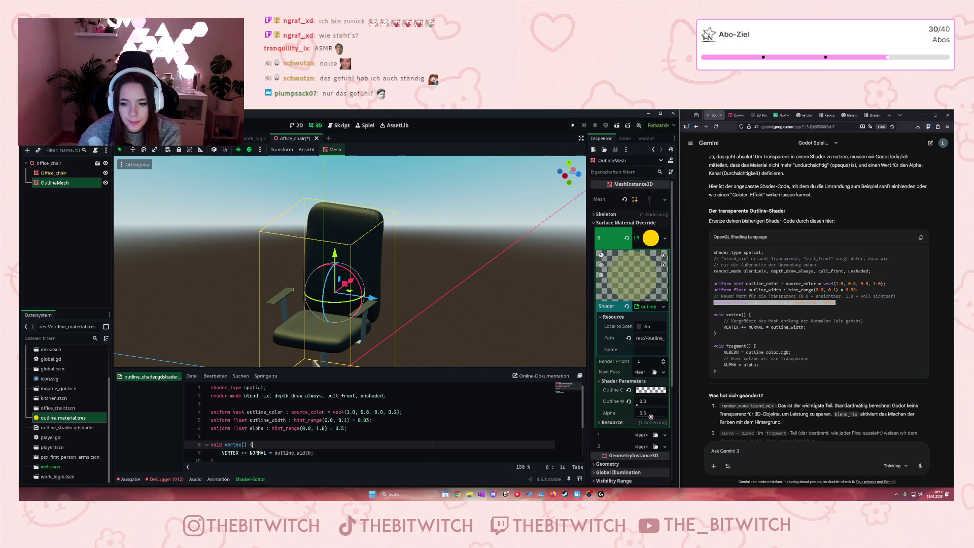
Step: Set the outline Alpha to 0.929 and the Outline Color to opaque yellow-green d1e700
left_click_drag(651, 418, 663, 416)
mouse_move(663, 415)
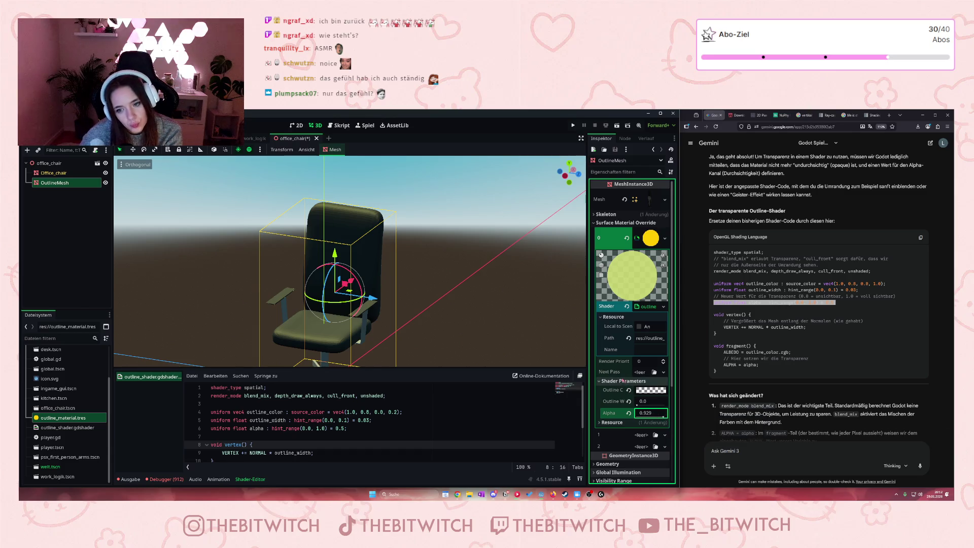
left_click(651, 391)
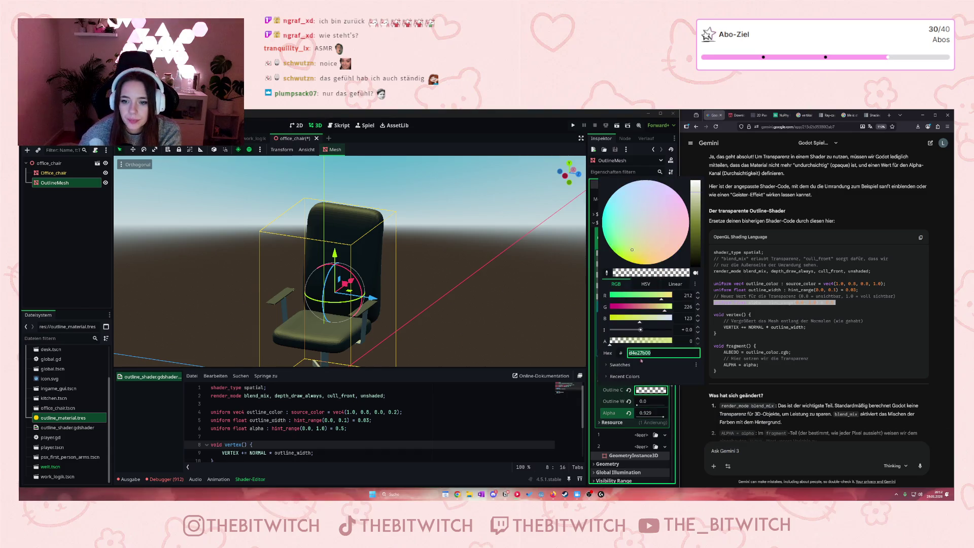
left_click_drag(655, 341, 706, 338)
left_click_drag(628, 258, 628, 269)
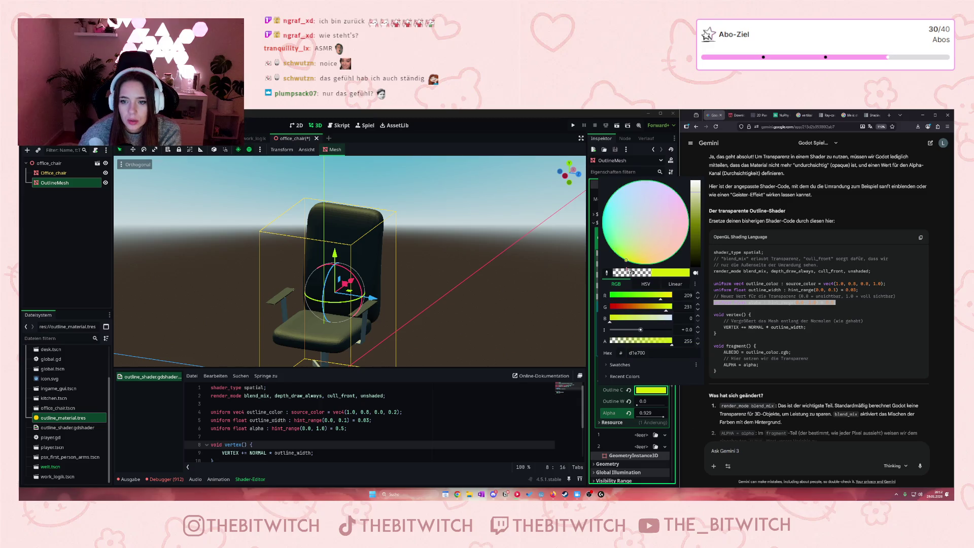
Step: Change the outline_color default alpha from 0.2 to 1.0, save, and reselect OutlineMesh
left_click_drag(553, 454, 558, 406)
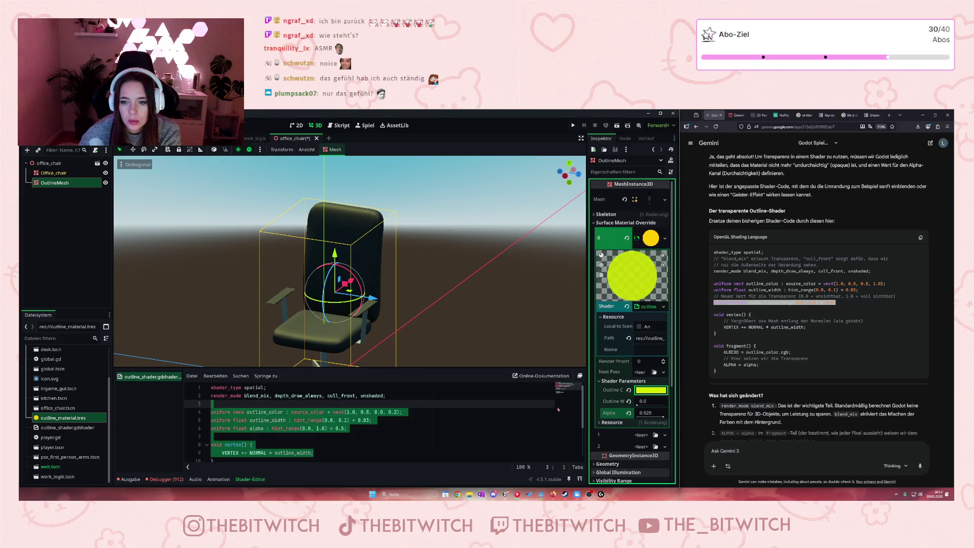
left_click(347, 429)
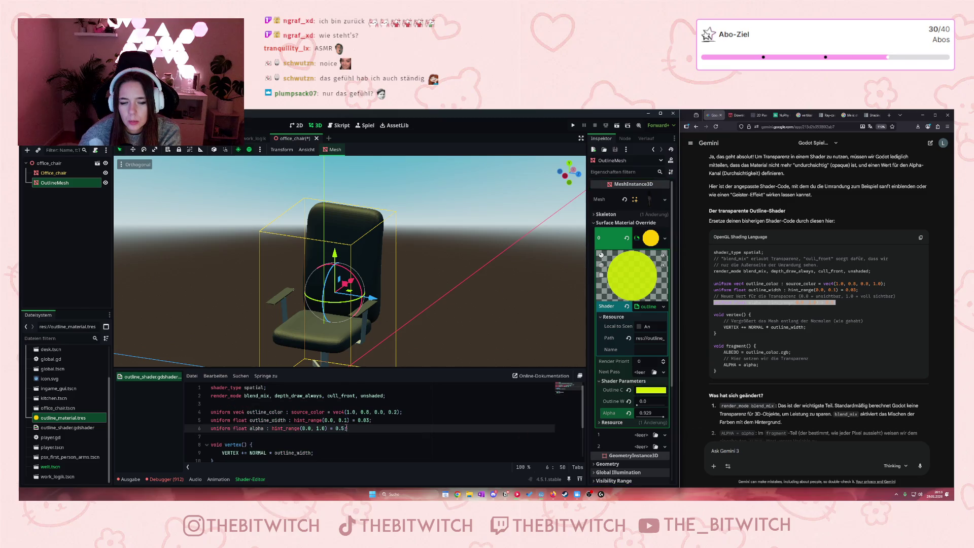
scroll(352, 445, "down", 3)
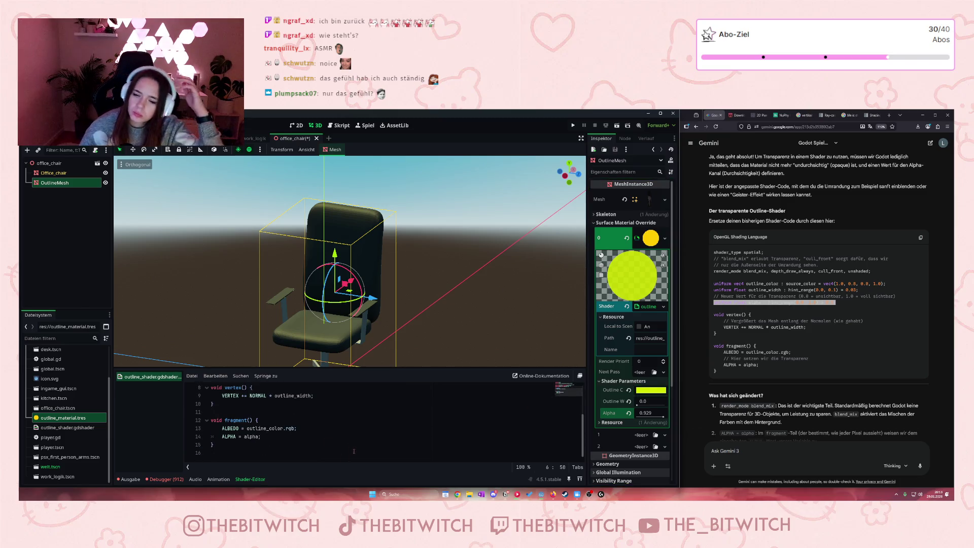
scroll(358, 425, "up", 3)
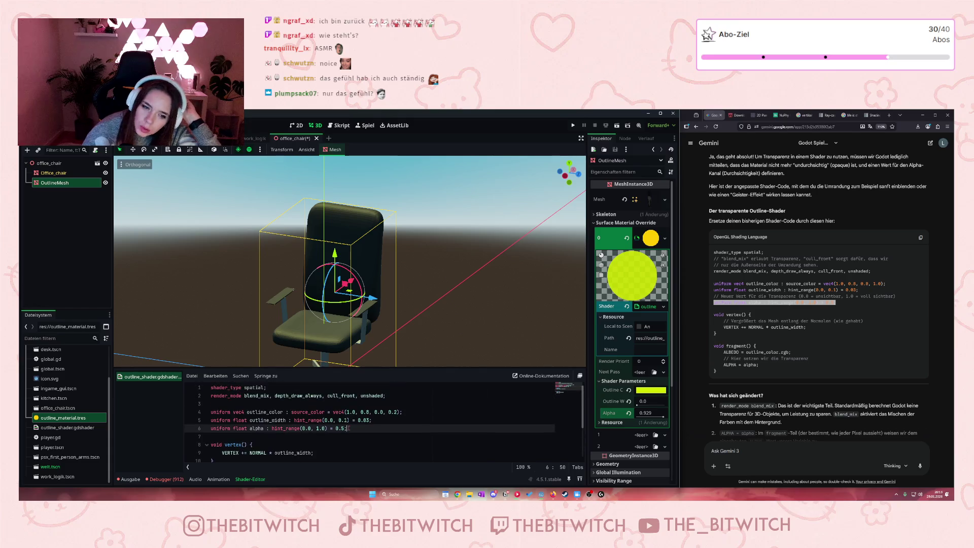
left_click_drag(398, 412, 389, 413)
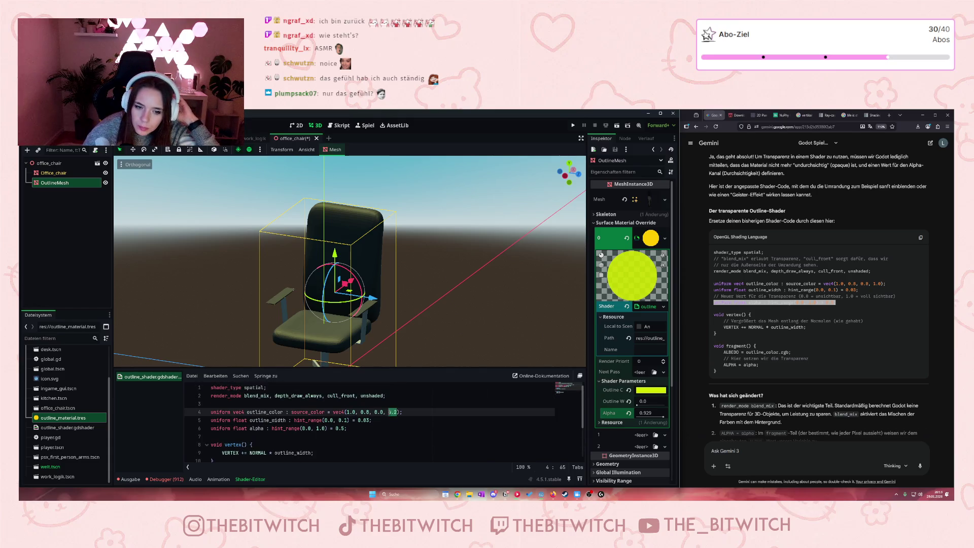
type("1.0")
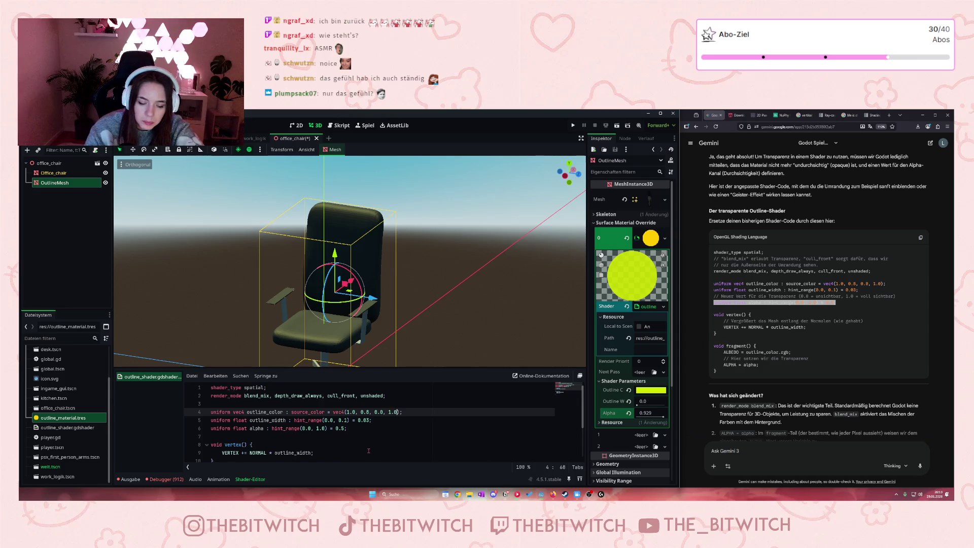
key("ctrl+s")
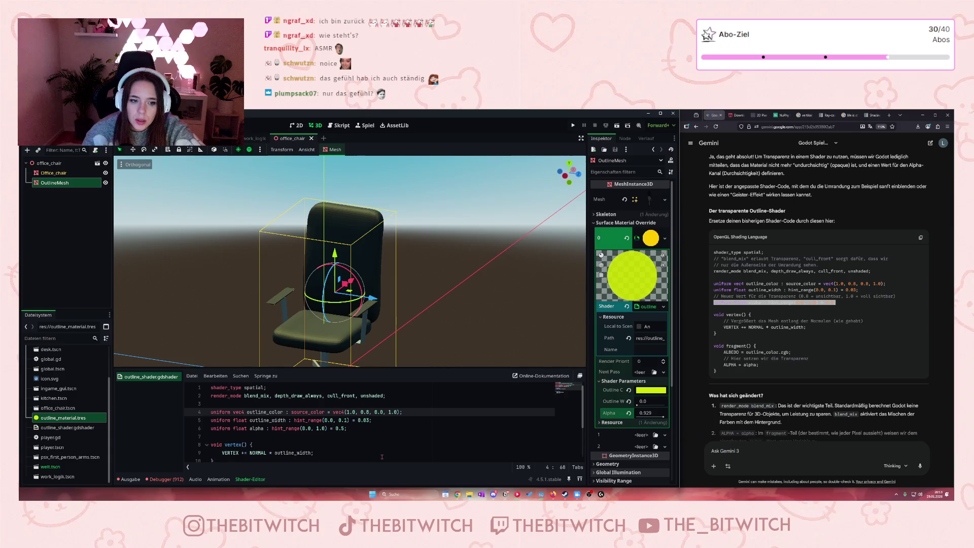
left_click(92, 193)
left_click(76, 182)
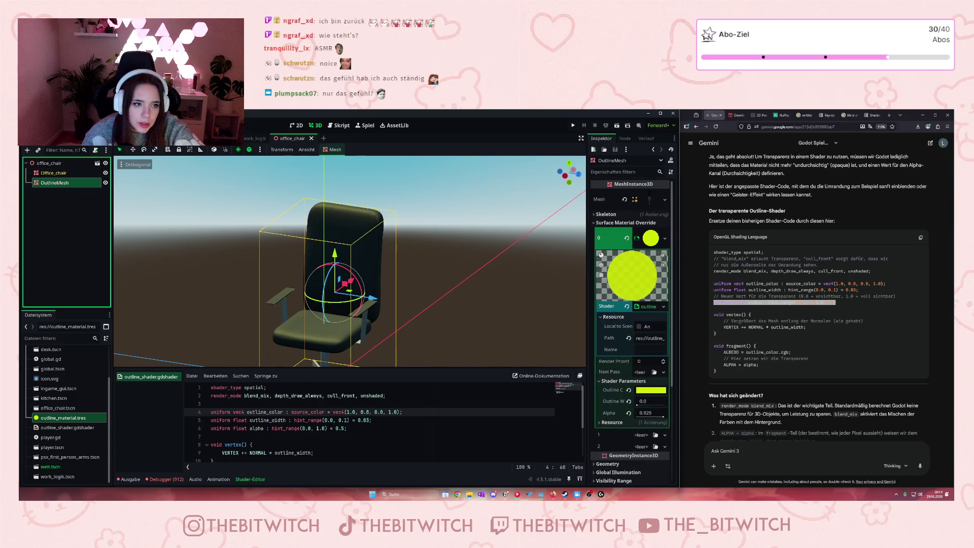
Step: Expand the slot 0 outline material's shader parameters, undoing an accidental material clear along the way
left_click(664, 240)
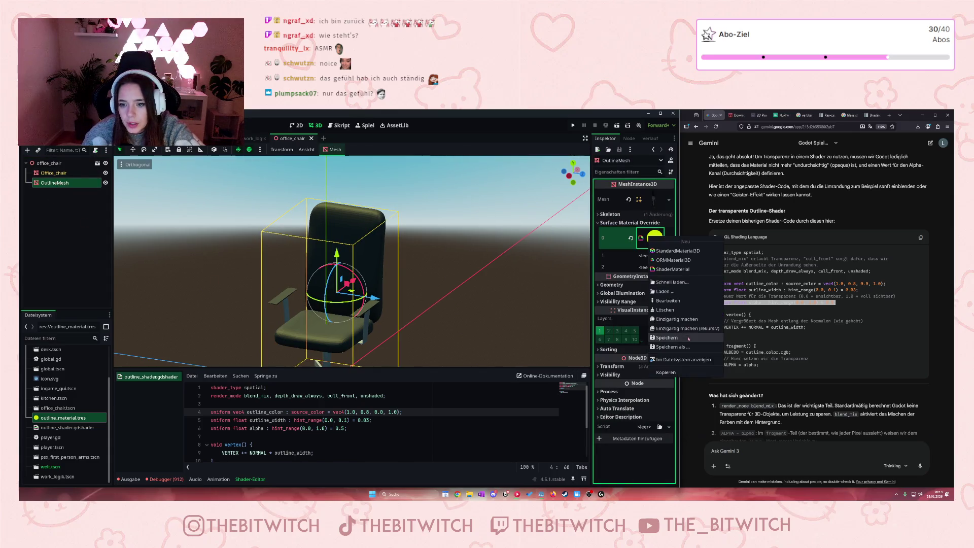
left_click(685, 310)
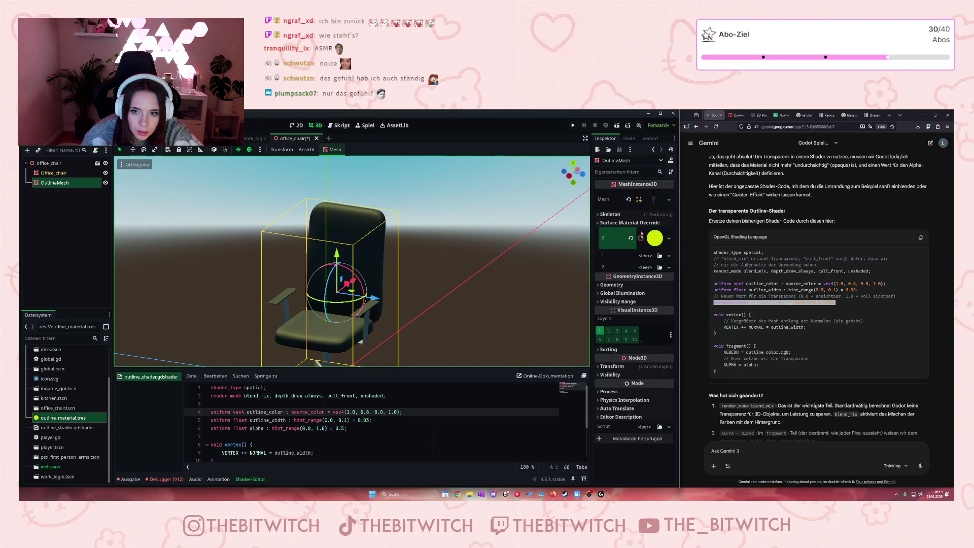
key("ctrl+z")
scroll(397, 290, "down", 5)
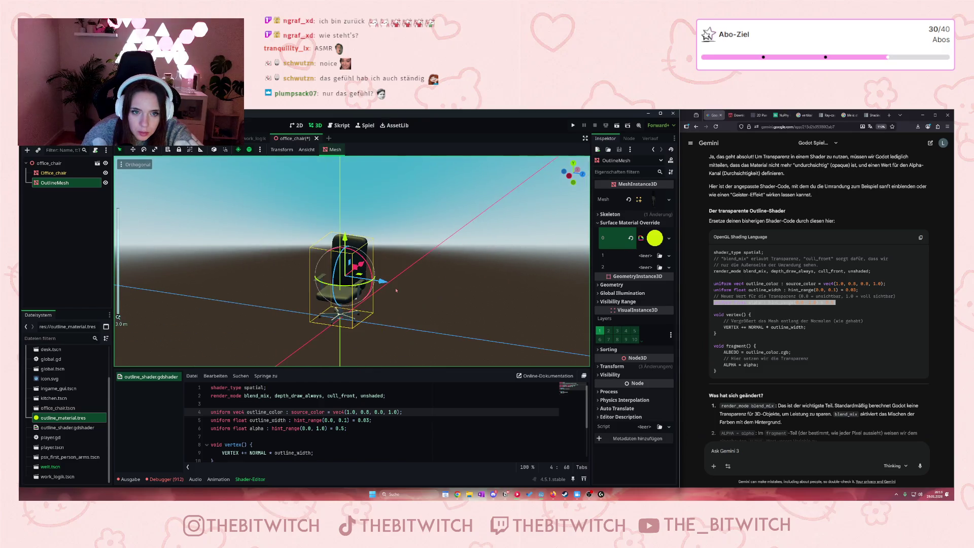
scroll(383, 301, "up", 5)
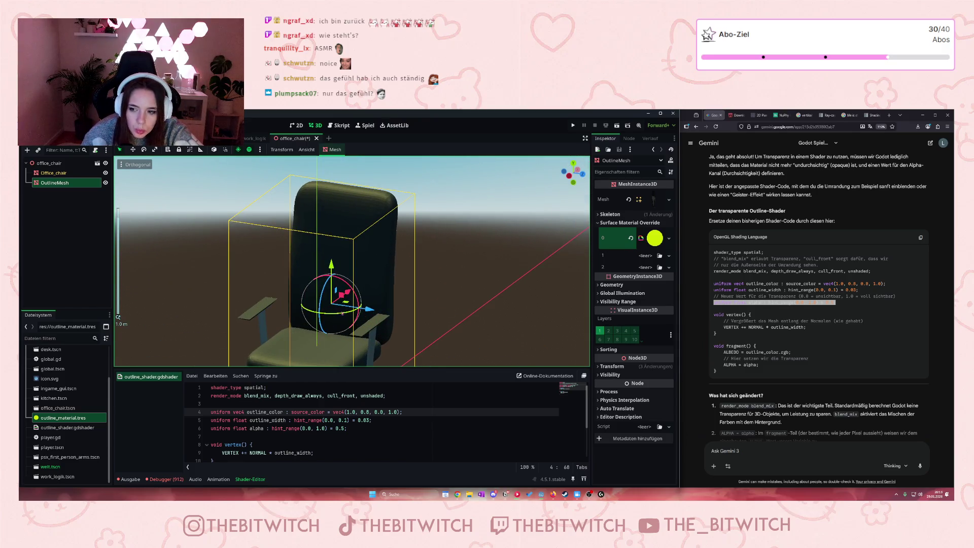
left_click(806, 348)
scroll(313, 438, "down", 2)
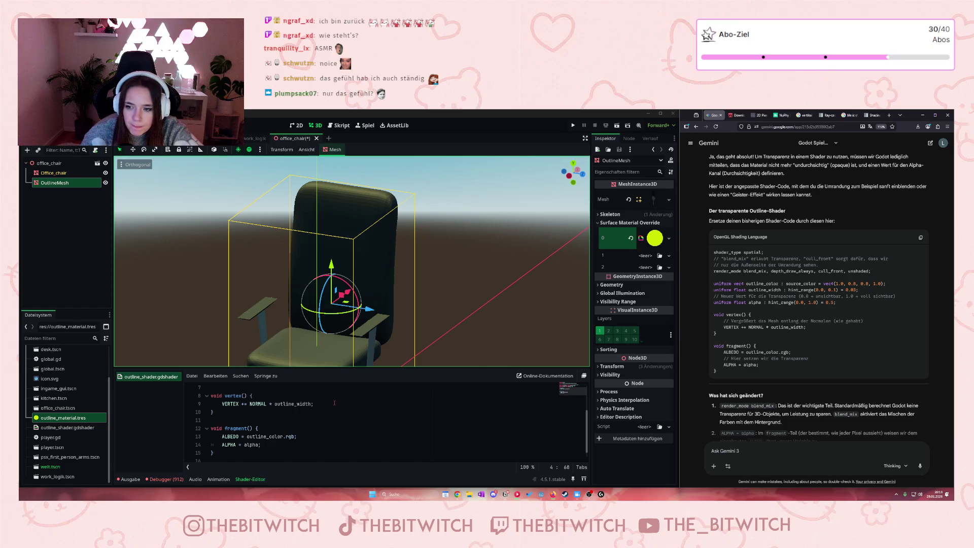
scroll(836, 410, "down", 1)
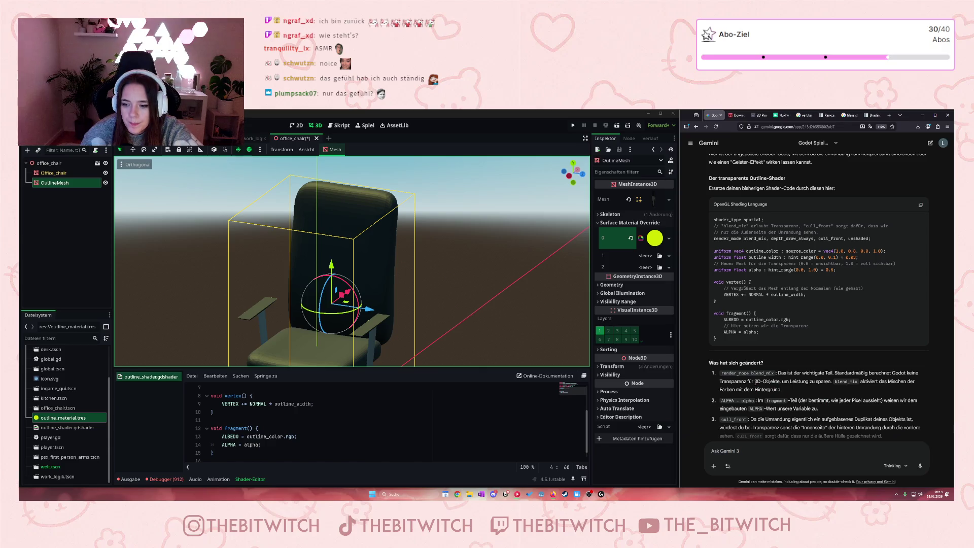
left_click(658, 238)
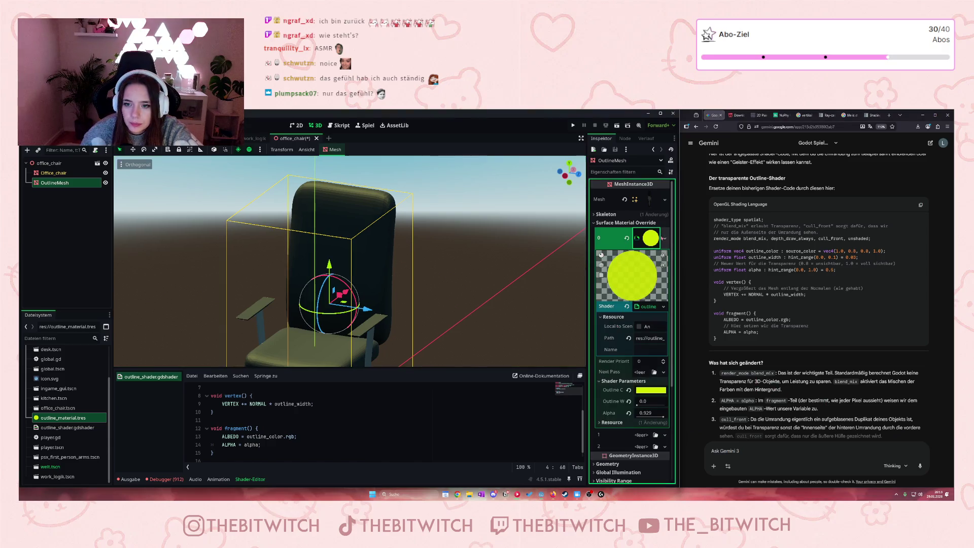
Step: Drag Outline W from 0.0 to 0.04 so a yellow outline surrounds the office chair
left_click_drag(637, 405, 650, 396)
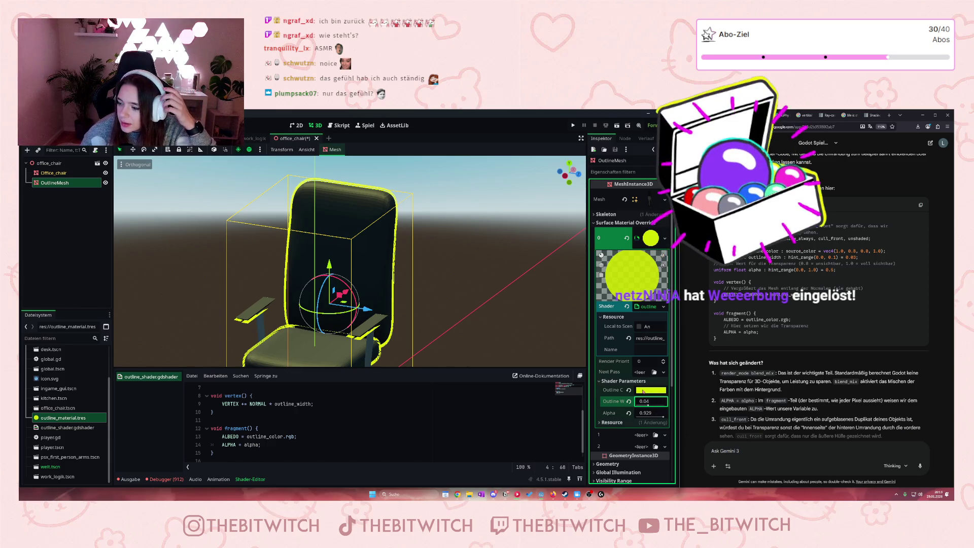
mouse_move(640, 391)
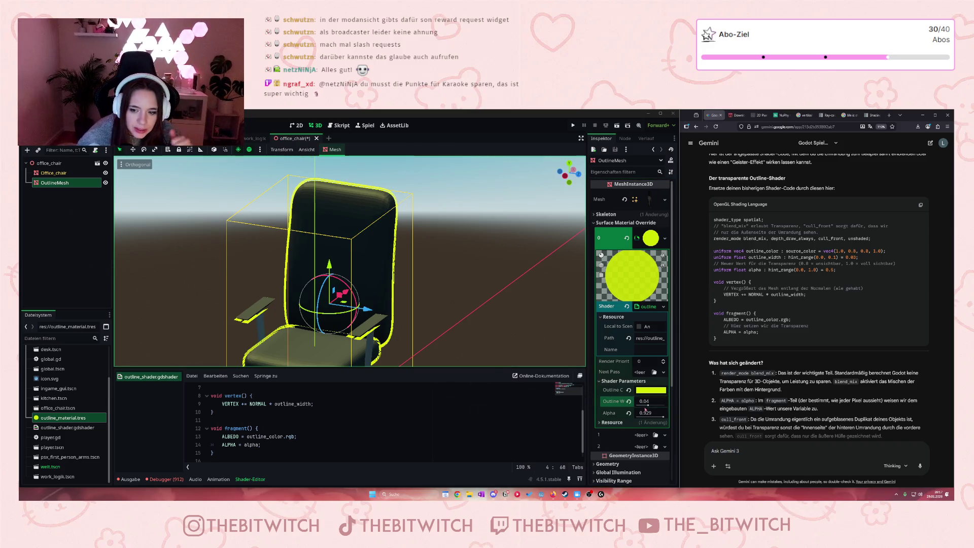
mouse_move(645, 401)
left_mouse_down()
mouse_move(653, 412)
mouse_move(637, 407)
mouse_move(648, 411)
left_mouse_up()
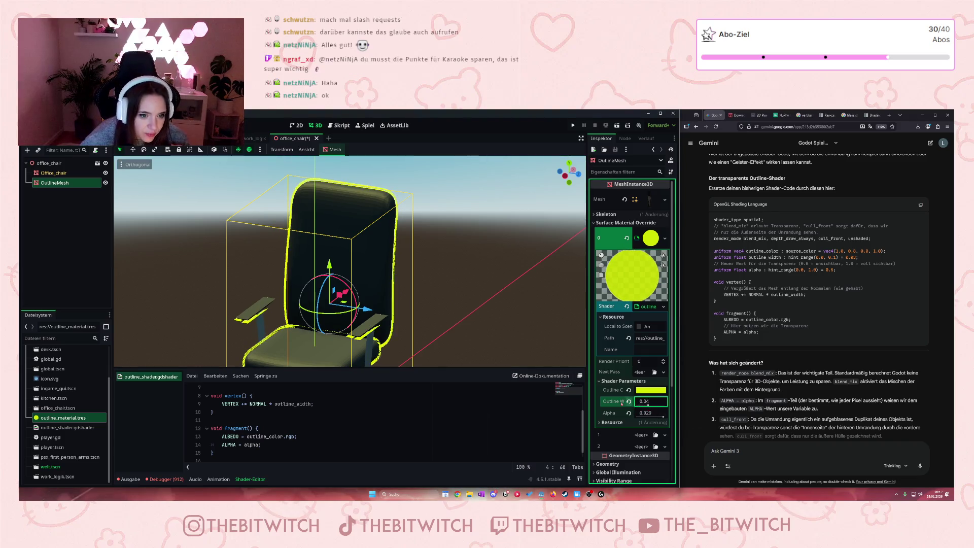
scroll(335, 304, "down", 3)
scroll(335, 304, "up", 5)
scroll(338, 301, "down", 5)
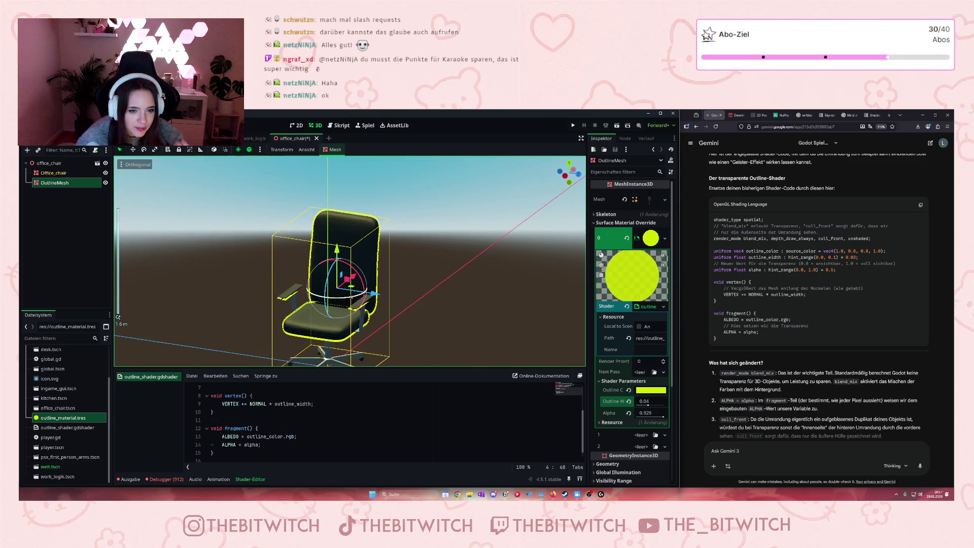
left_click(664, 241)
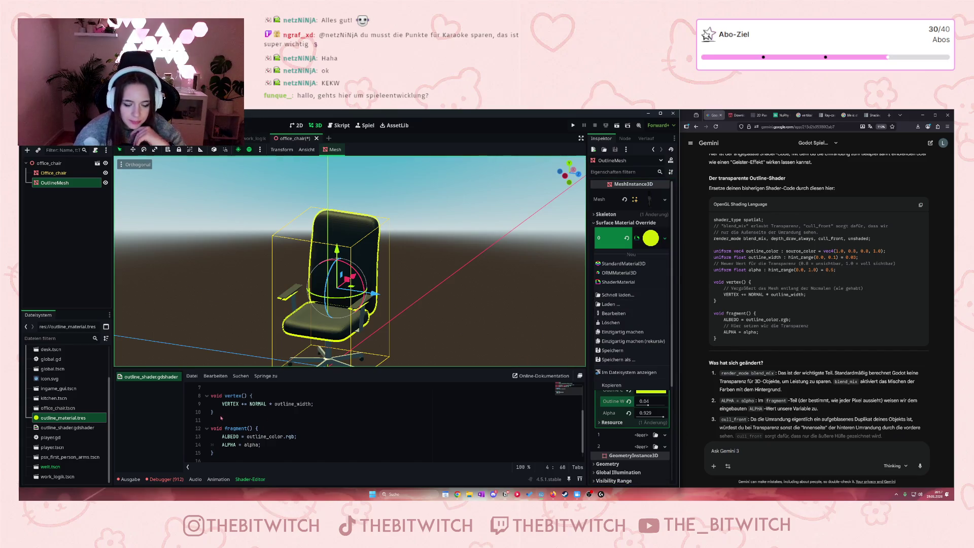
scroll(253, 435, "up", 2)
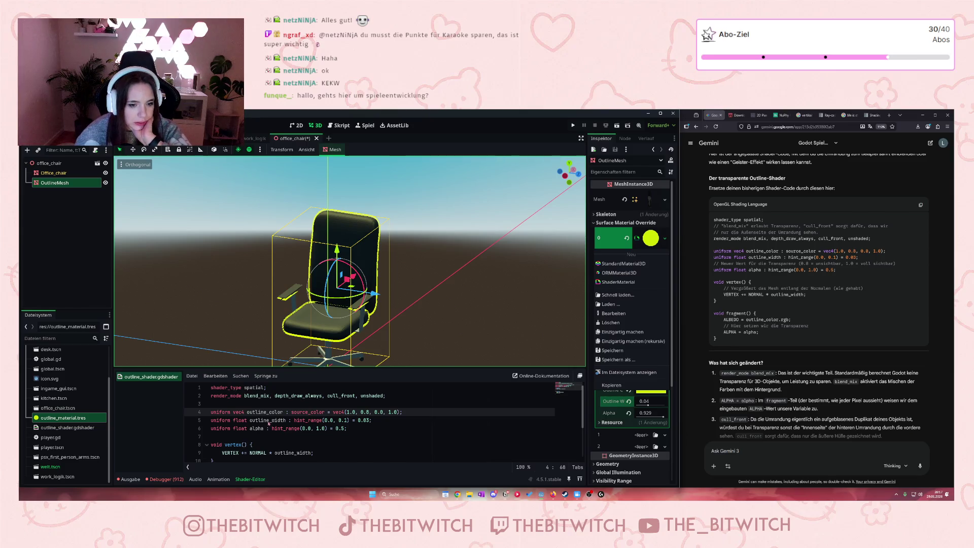
scroll(269, 423, "down", 2)
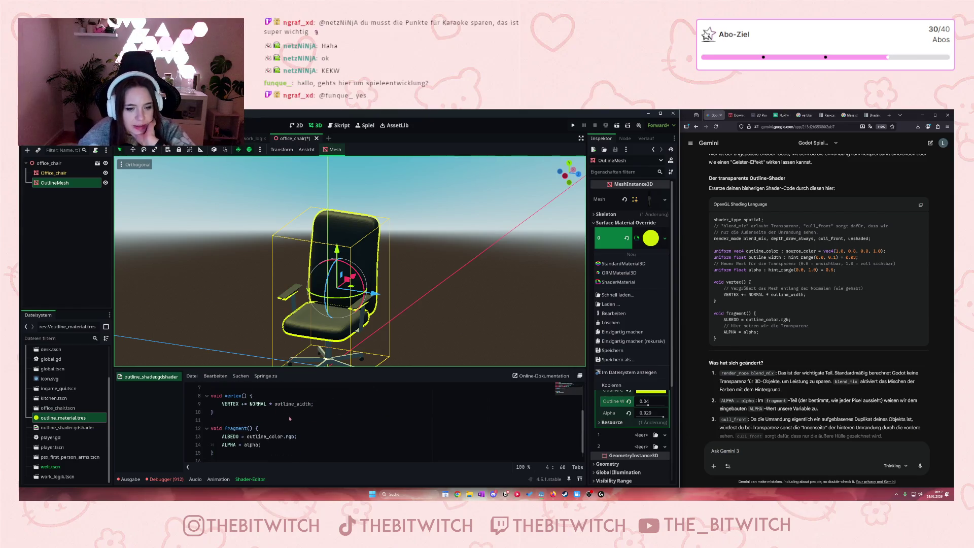
scroll(283, 430, "up", 2)
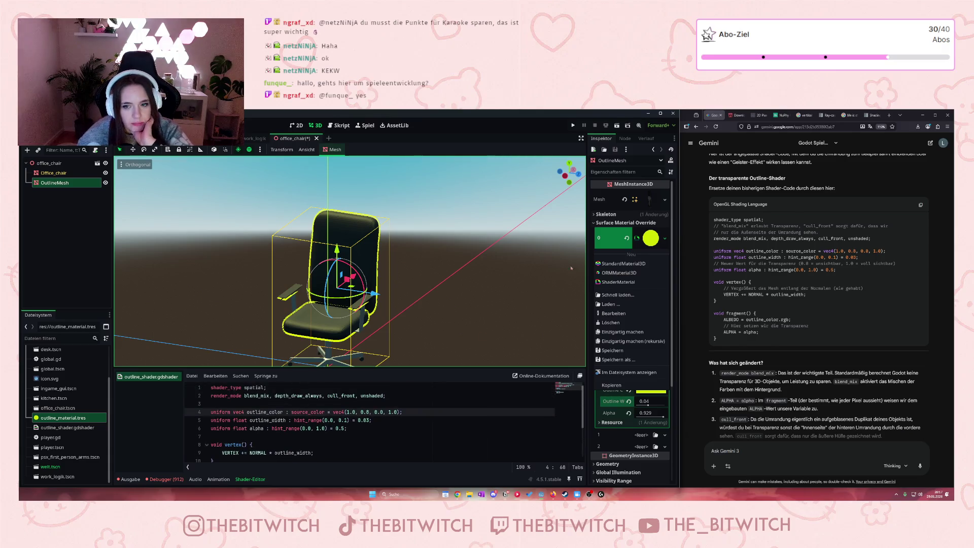
left_click(664, 239)
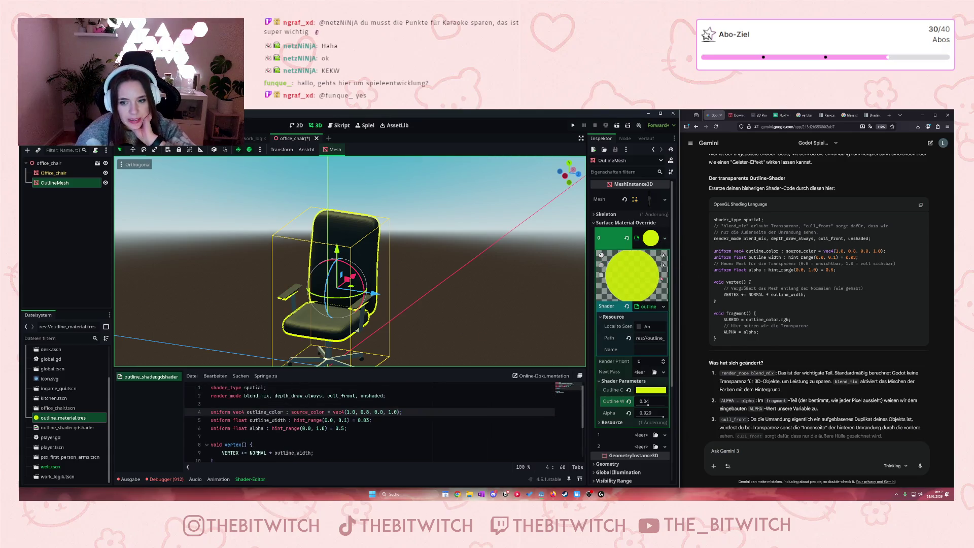
left_click(665, 239)
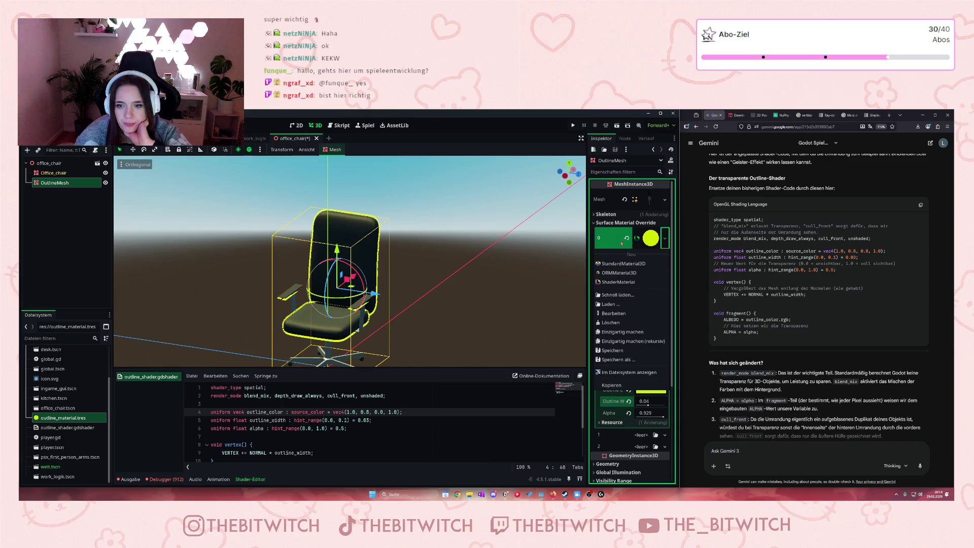
left_click(618, 244)
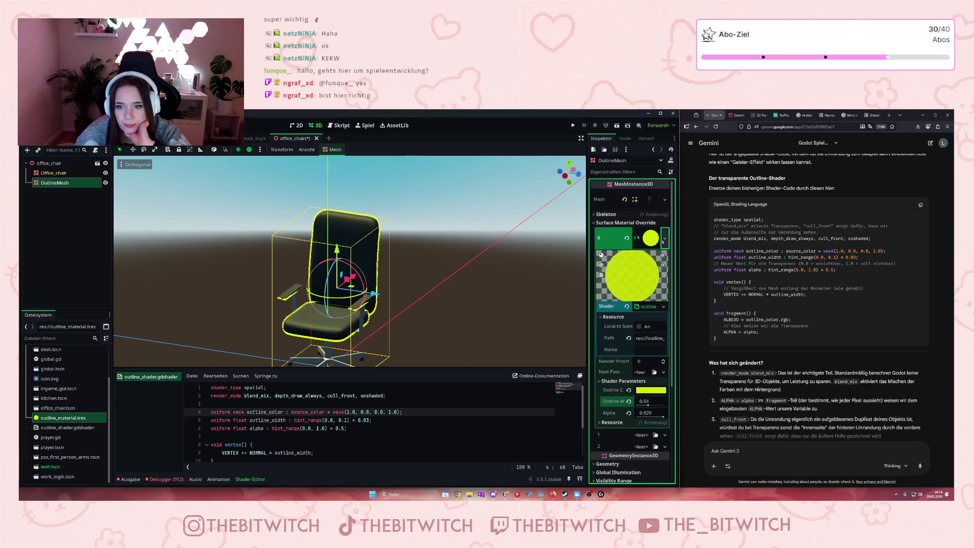
left_click(597, 223)
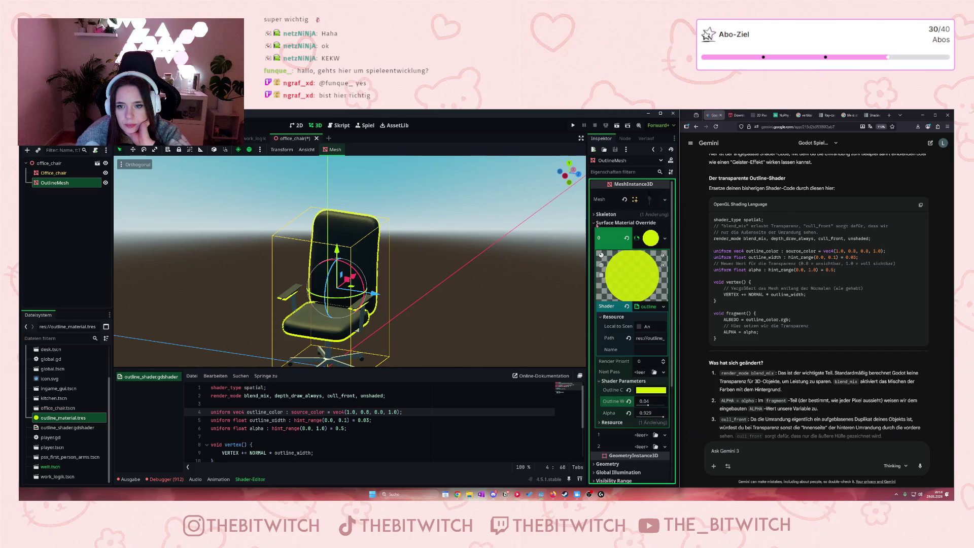
scroll(631, 279, "down", 2)
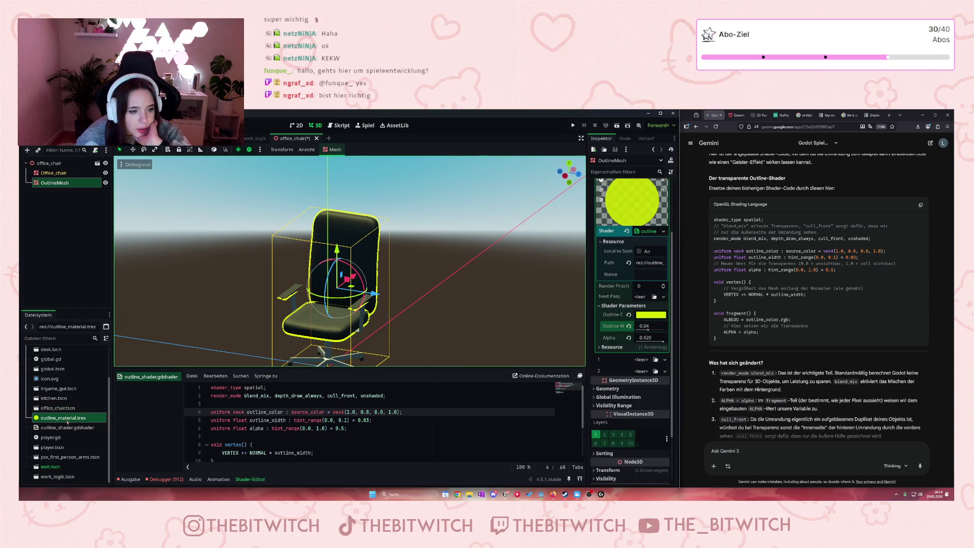
Step: Assign outline_material.tres to OutlineMesh's surface override slots 1 and 2
left_click_drag(61, 418, 639, 360)
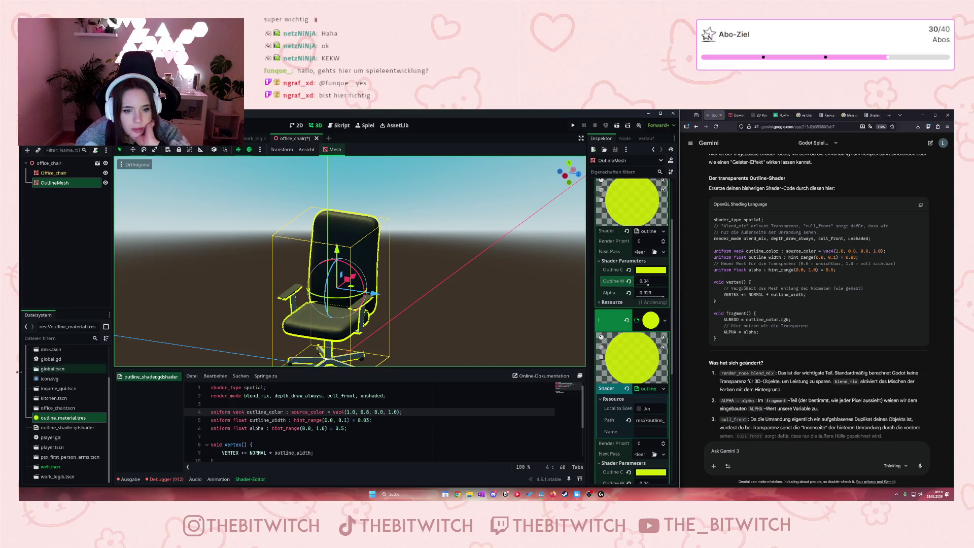
scroll(628, 390, "down", 2)
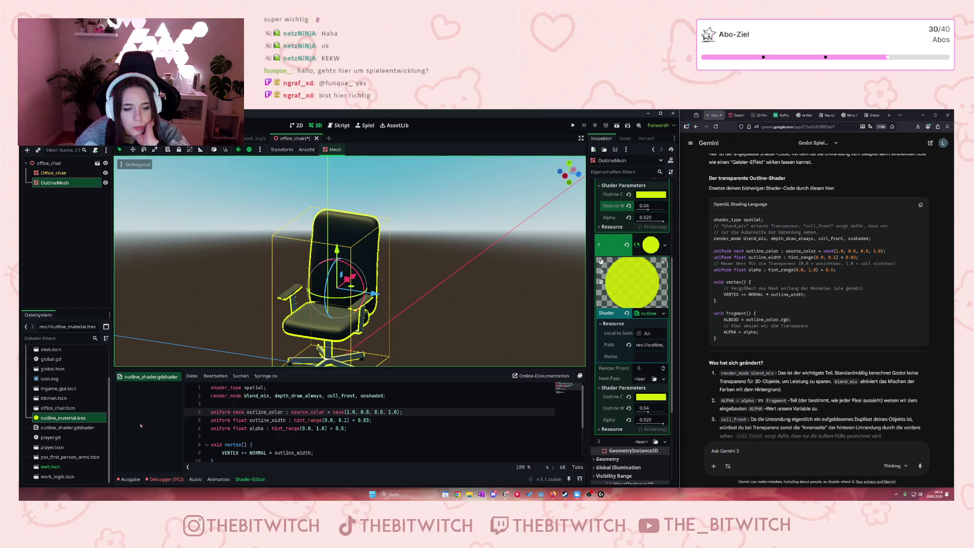
left_click_drag(61, 418, 645, 446)
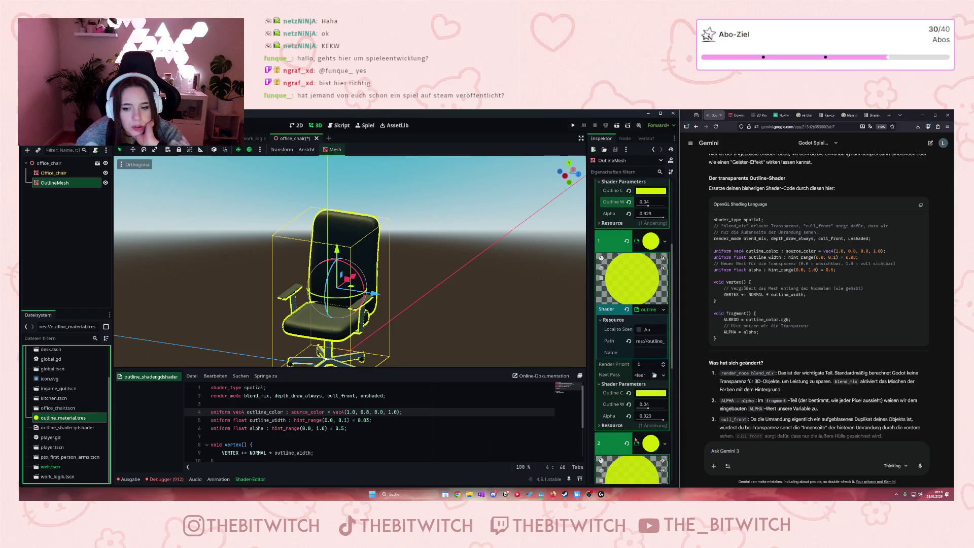
Step: Make the outline more transparent by setting Alpha to 0.558
scroll(338, 347, "up", 3)
scroll(338, 348, "up", 2)
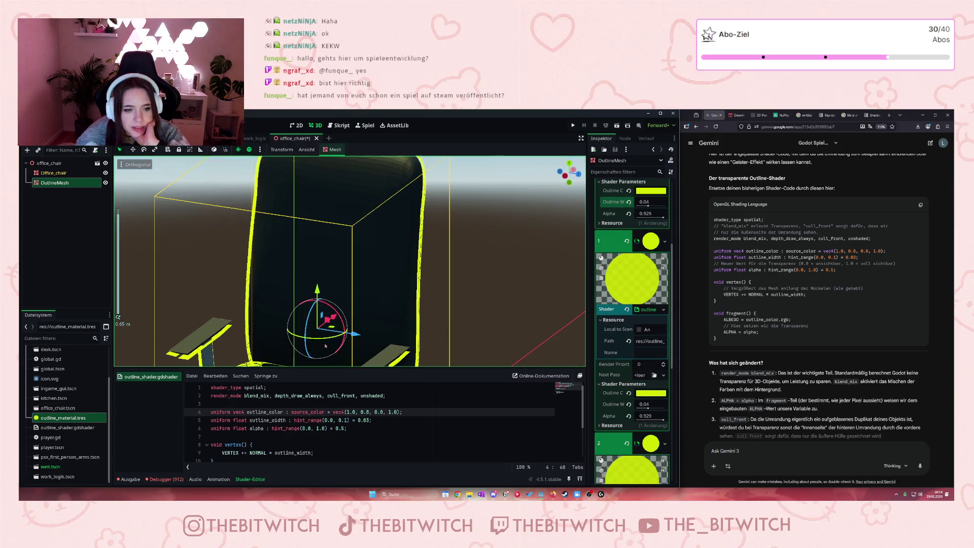
scroll(222, 300, "up", 2)
scroll(222, 299, "up", 3)
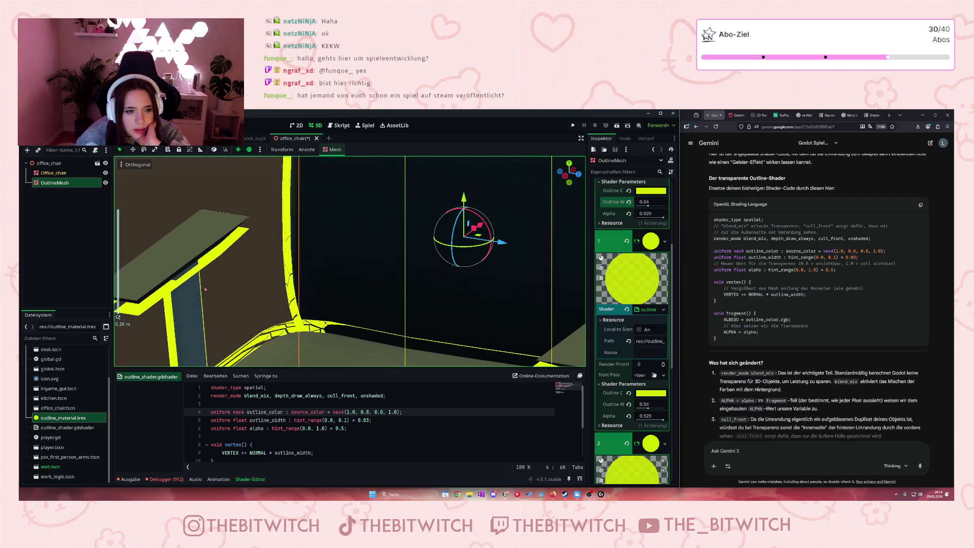
scroll(280, 275, "down", 5)
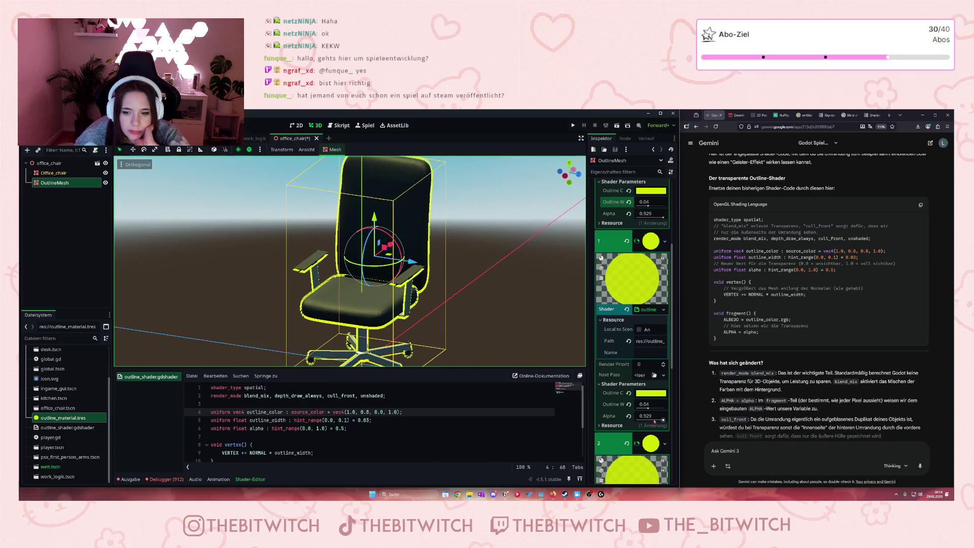
mouse_move(663, 420)
left_mouse_down()
mouse_move(643, 426)
mouse_move(675, 435)
mouse_move(647, 435)
mouse_move(665, 431)
mouse_move(654, 421)
mouse_move(678, 417)
left_mouse_up()
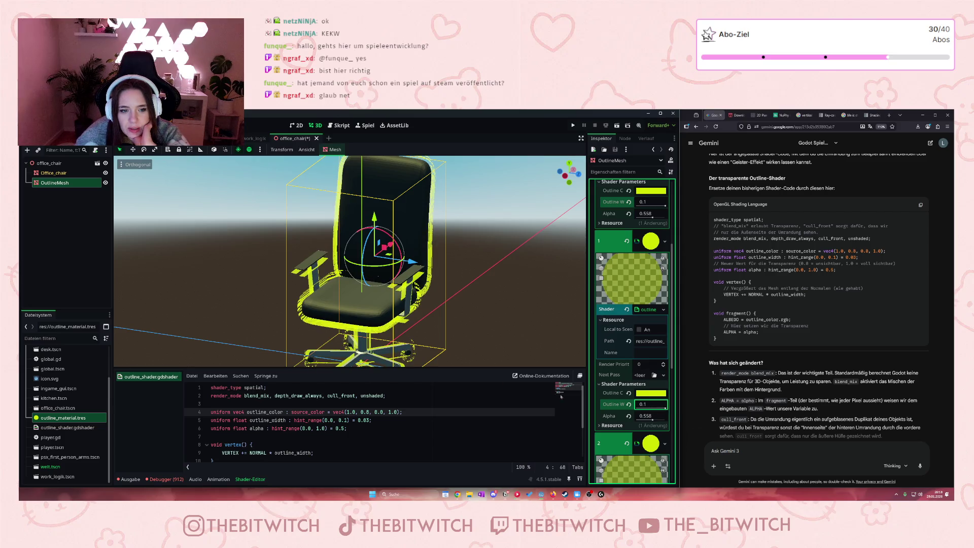
Step: Drag Outline W down to about 0.044 for a thinner chair outline
scroll(351, 261, "up", 5)
scroll(322, 306, "down", 4)
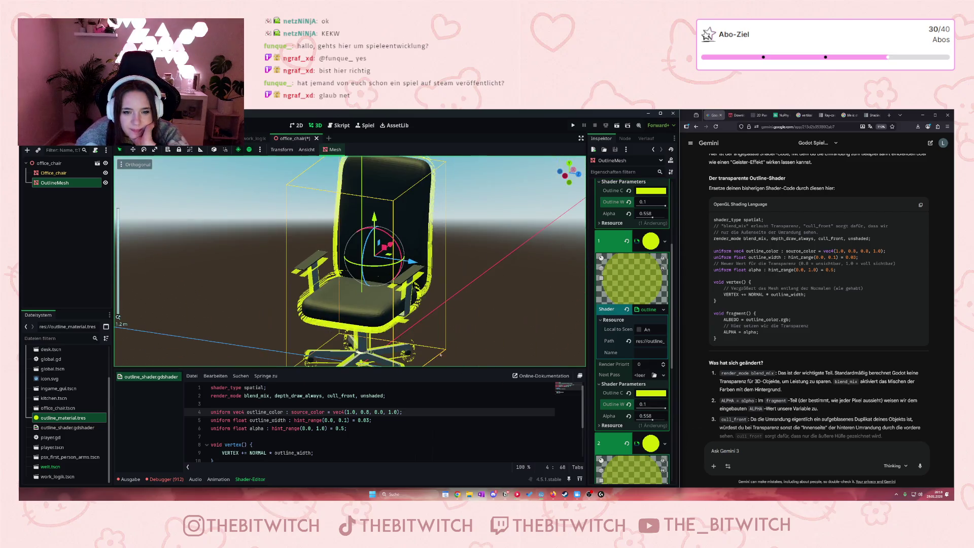
left_click(654, 410)
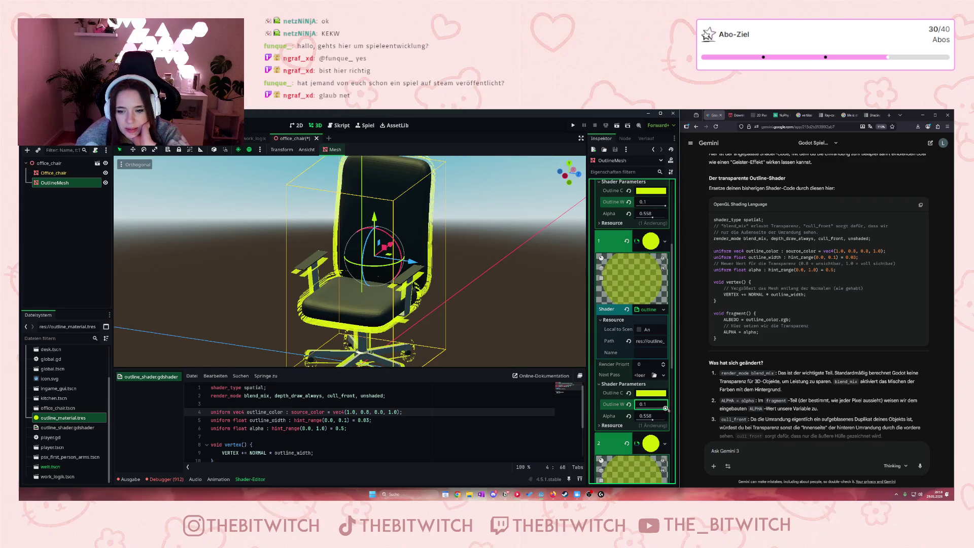
left_click_drag(665, 409, 644, 419)
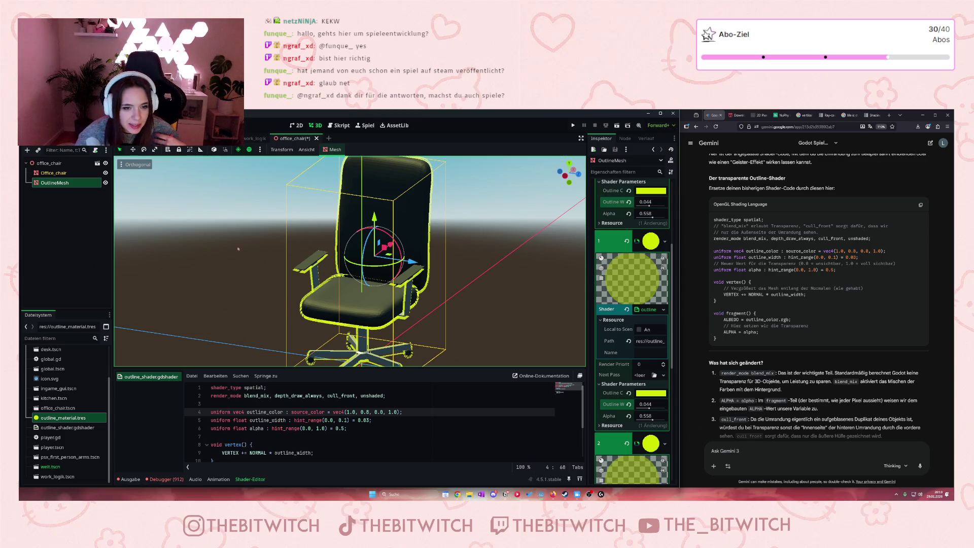
Step: Deselect OutlineMesh and save the office_chair scene
scroll(238, 249, "down", 2)
scroll(236, 235, "up", 2)
scroll(229, 239, "down", 2)
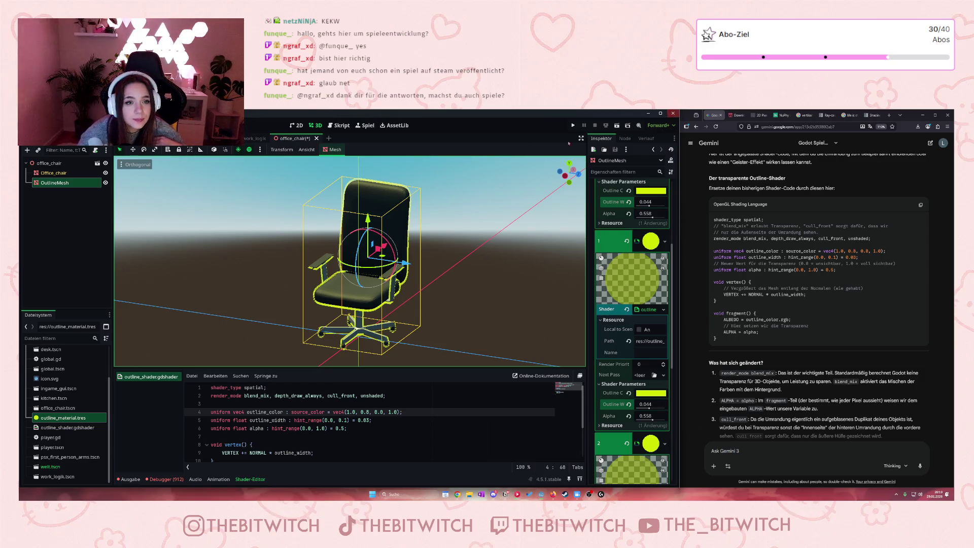
left_click(468, 313)
key("ctrl+s")
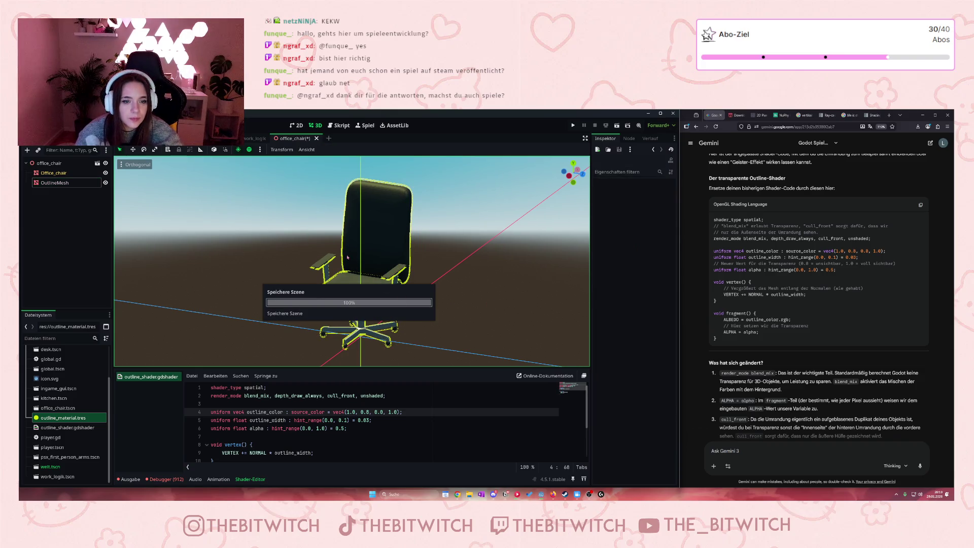
Step: Return to the office_chair scene tab and toggle off OutlineMesh's visibility in the Scene tree
scroll(303, 292, "up", 5)
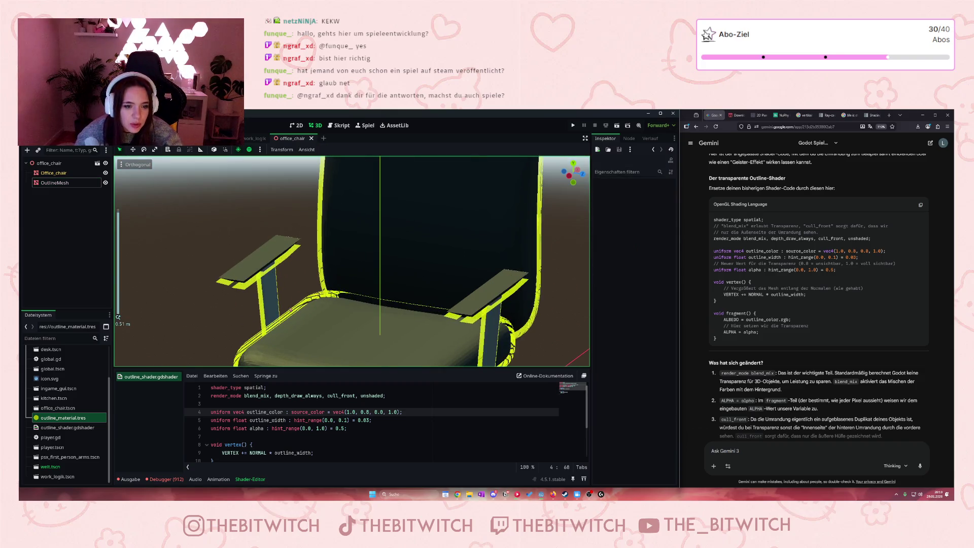
scroll(303, 293, "down", 5)
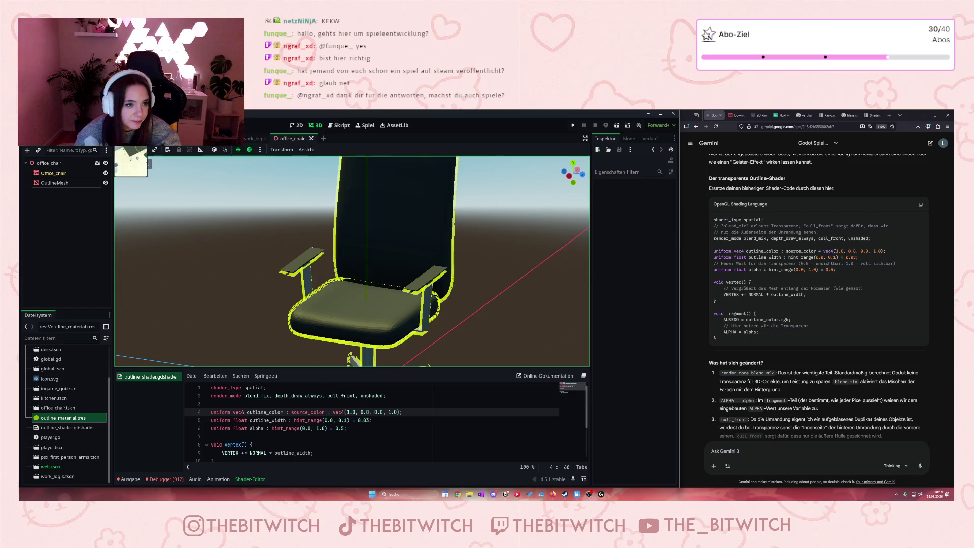
left_click(256, 138)
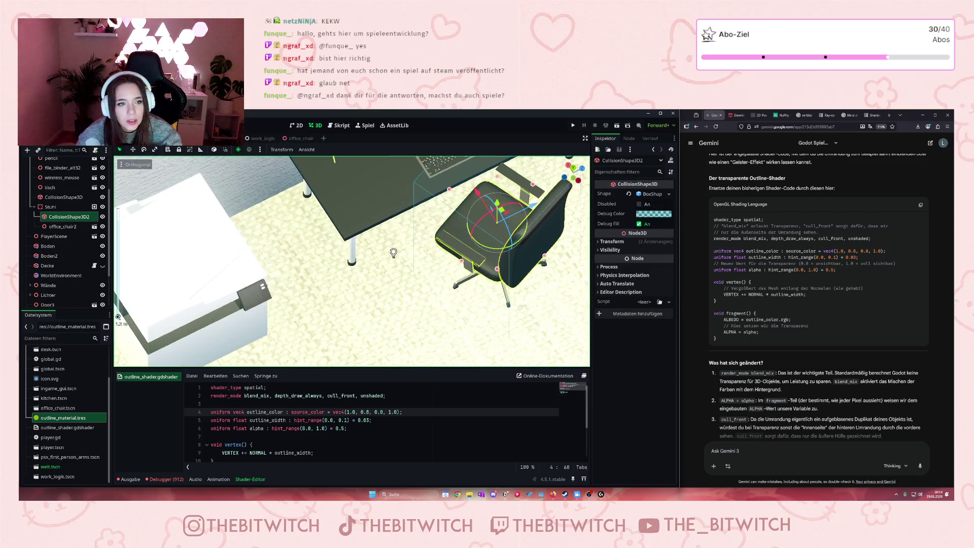
left_click(298, 138)
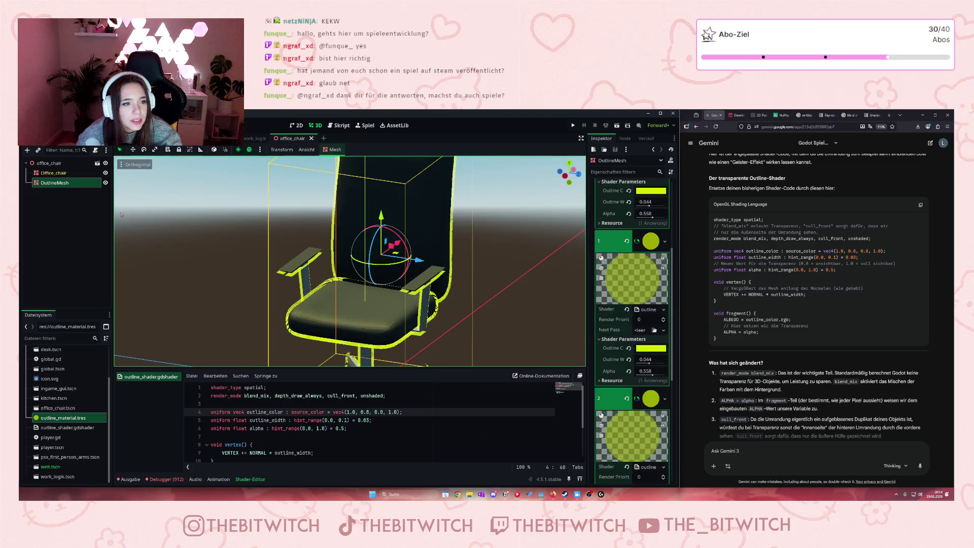
left_click(105, 183)
scroll(260, 220, "down", 4)
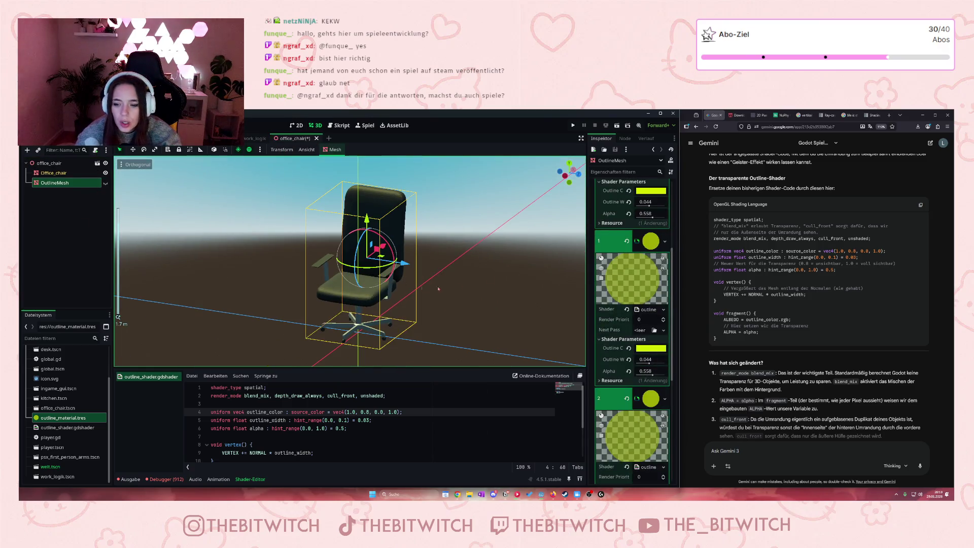
scroll(887, 294, "down", 5)
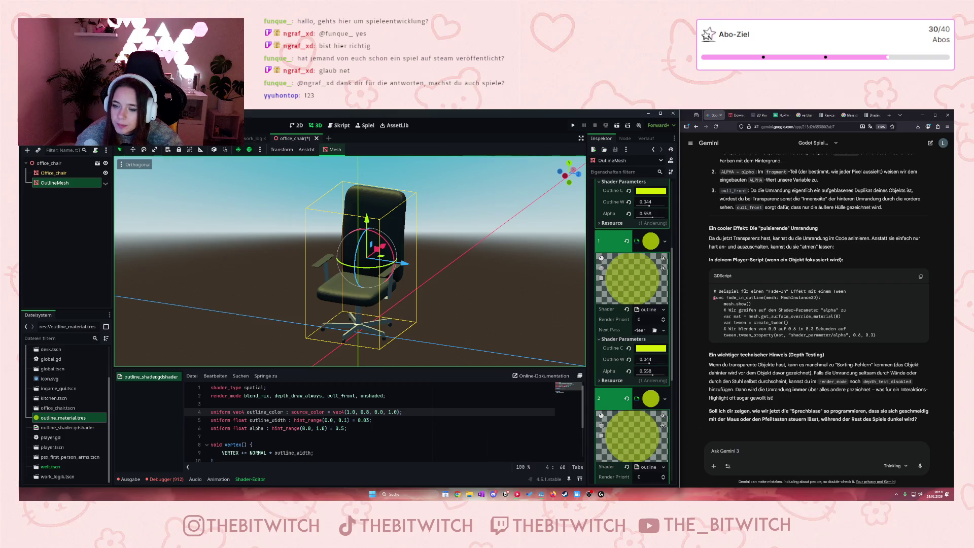
Step: Copy Gemini's fade-in outline code, save office_chair, and switch to the player scene
mouse_move(720, 263)
left_mouse_down()
mouse_move(786, 261)
mouse_move(731, 276)
mouse_move(792, 323)
mouse_move(874, 336)
left_mouse_up()
key("ctrl+c")
left_click(721, 303)
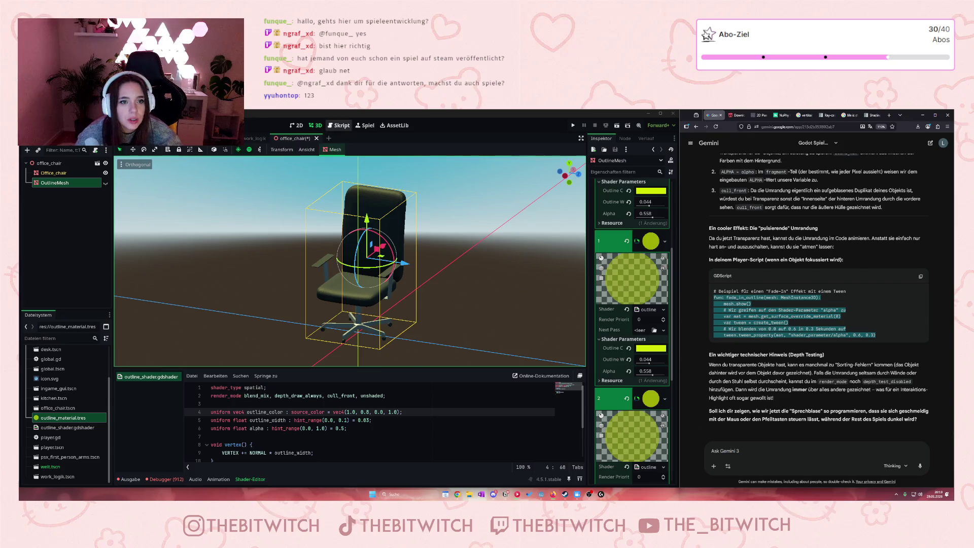
left_click(289, 261)
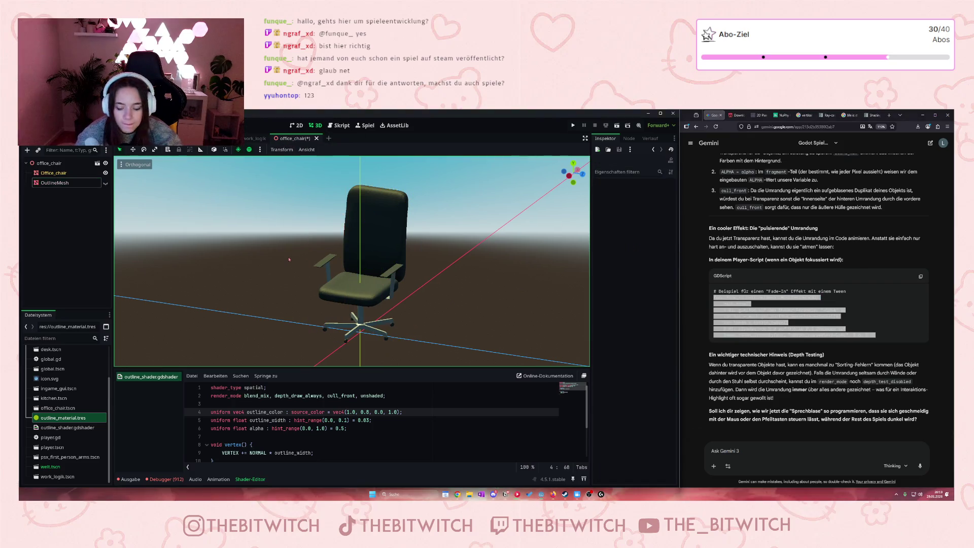
key("ctrl+s")
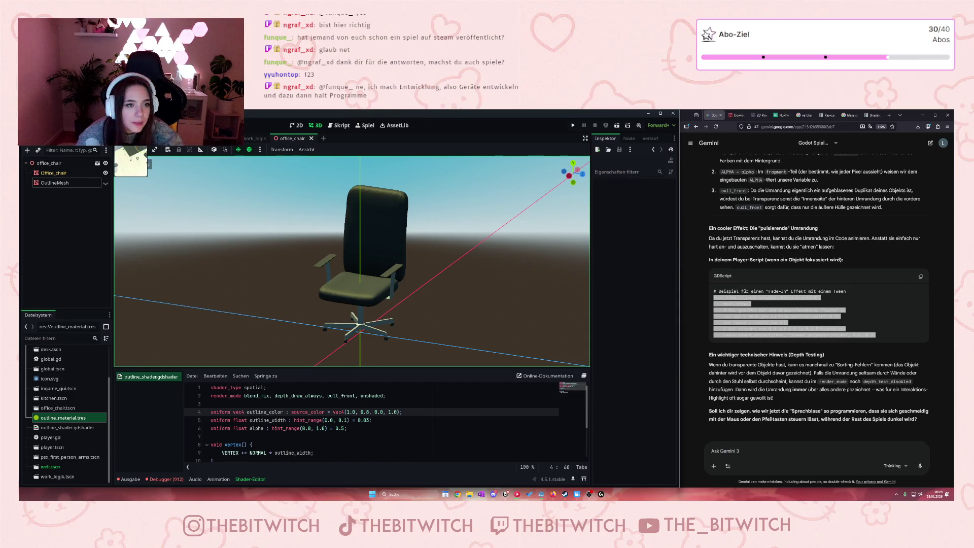
key("ctrl+shift+Tab")
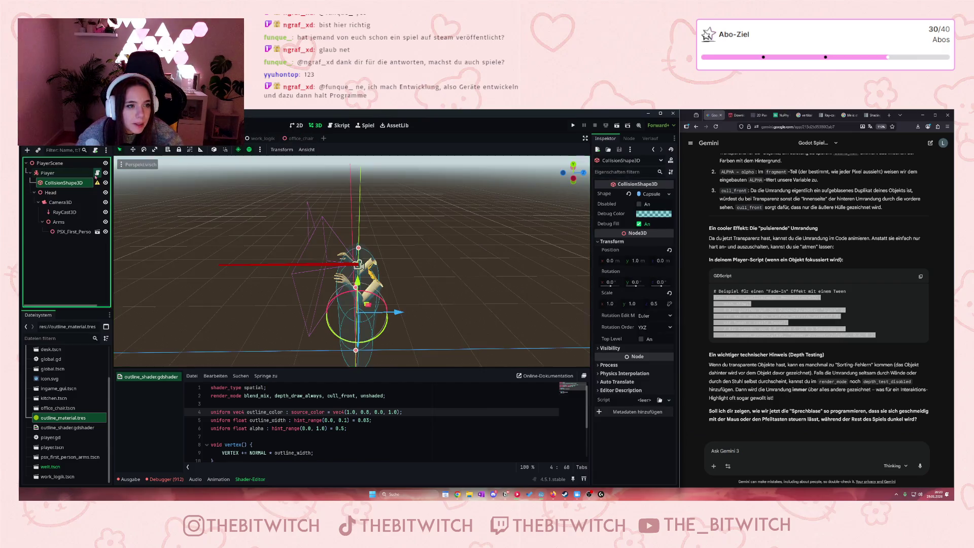
Step: Paste Gemini's fade_in_outline code below the emit_signal line in player.gd and indent it one level
key("ctrl+F3")
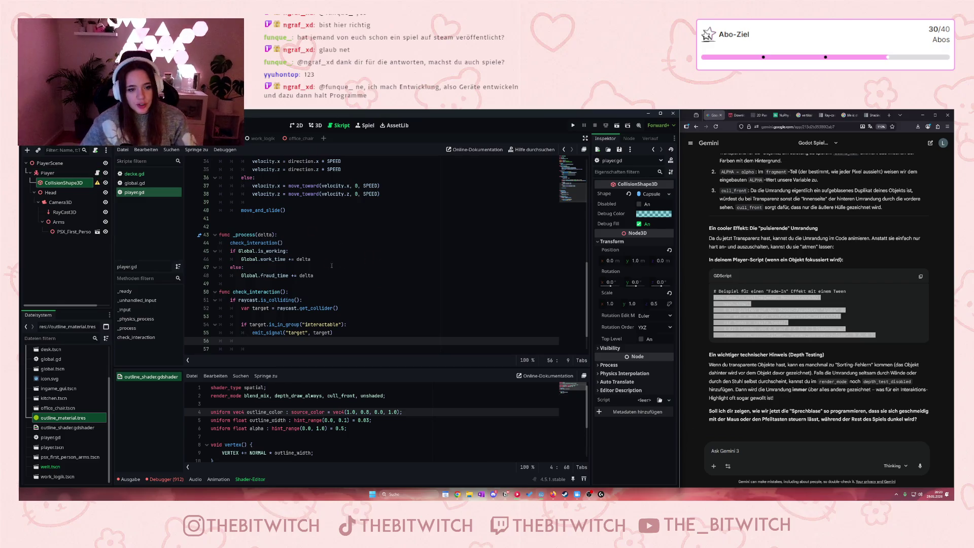
scroll(429, 318, "down", 1)
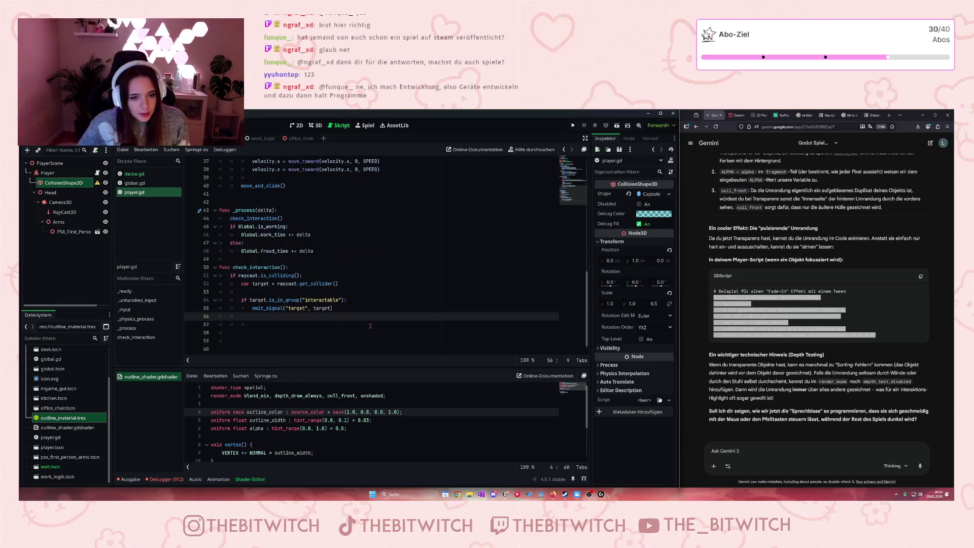
left_click(353, 308)
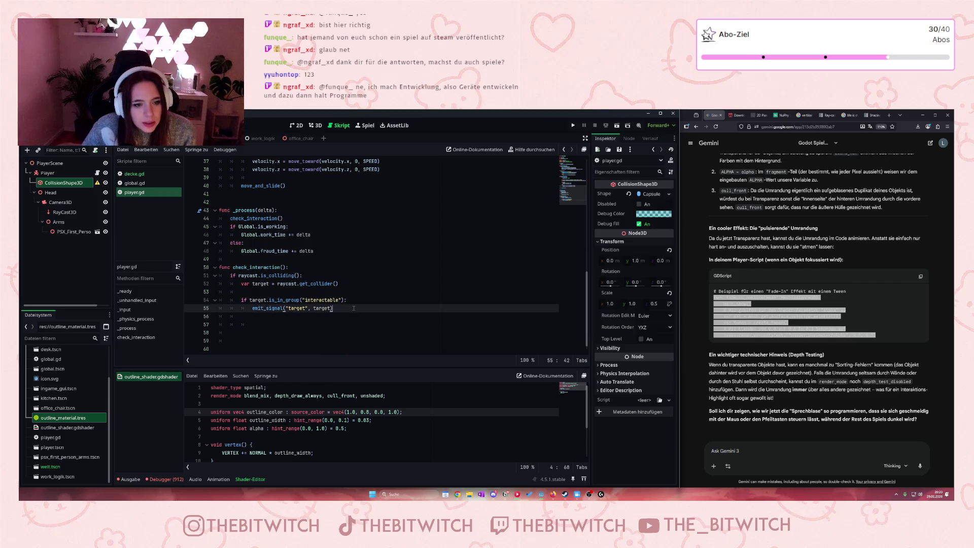
left_click(260, 318)
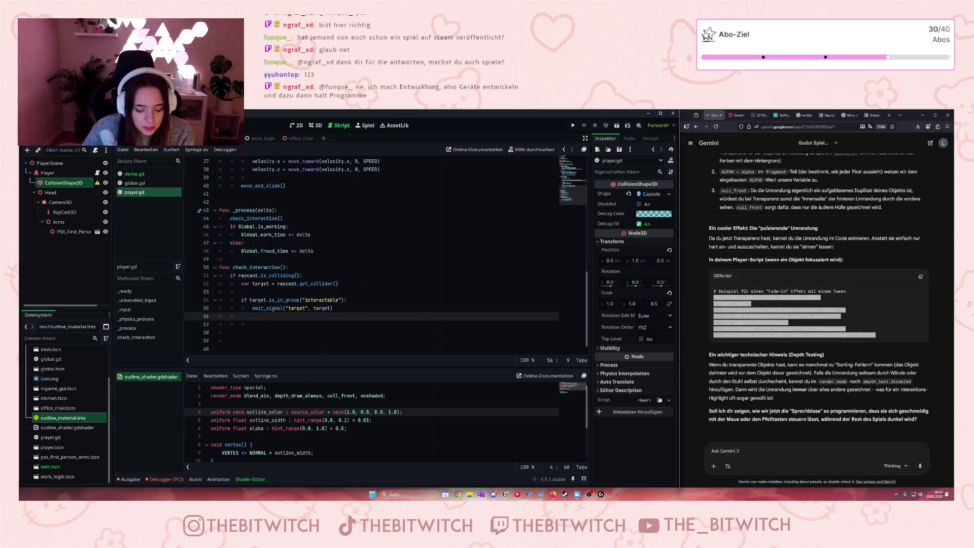
key("ctrl+v")
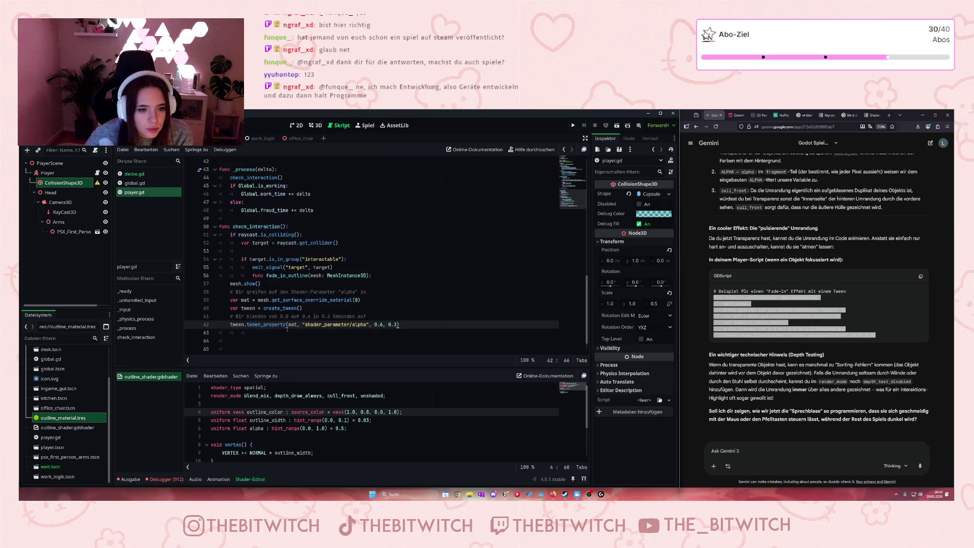
mouse_move(401, 325)
left_mouse_down()
mouse_move(305, 312)
mouse_move(227, 284)
left_mouse_up()
key("Tab")
key("Tab")
key("Tab")
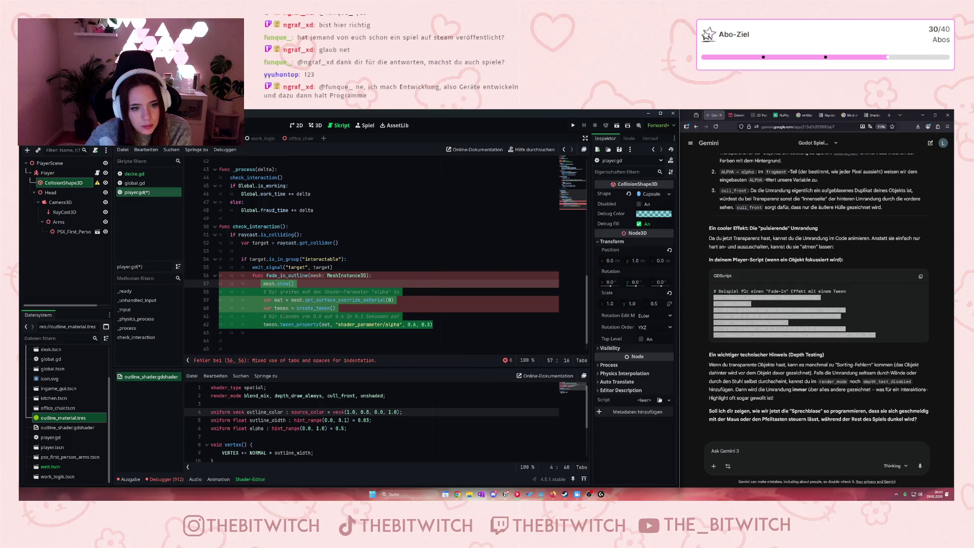
left_click(297, 333)
Step: Fix the indentation of the pasted mesh.show(), var mat and var tween lines
left_click(261, 284)
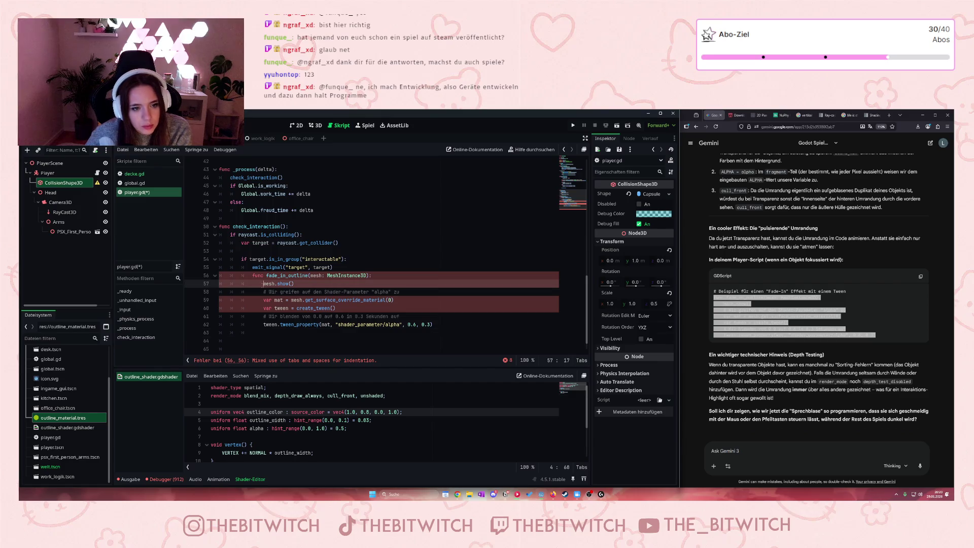
key("BackSpace")
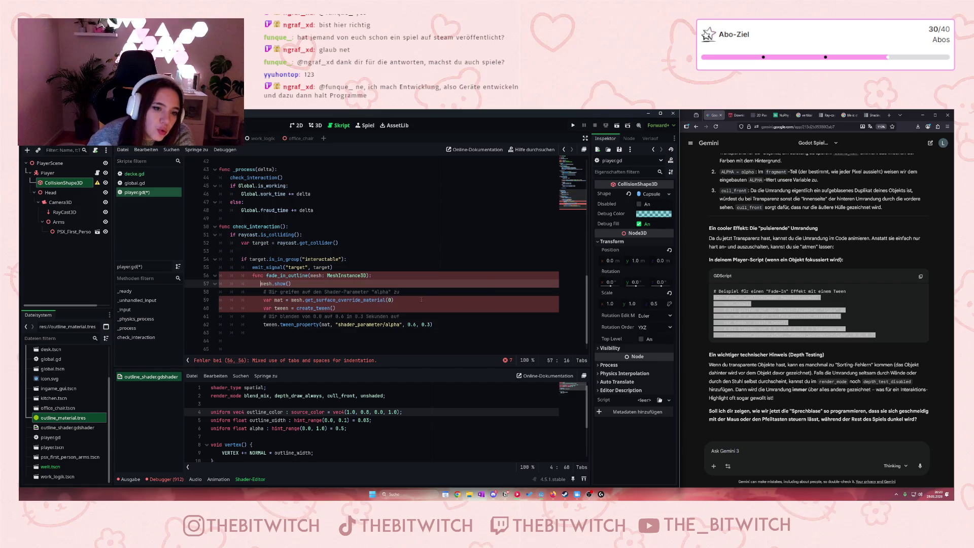
key("Down")
key("Down")
key("BackSpace")
key("Down")
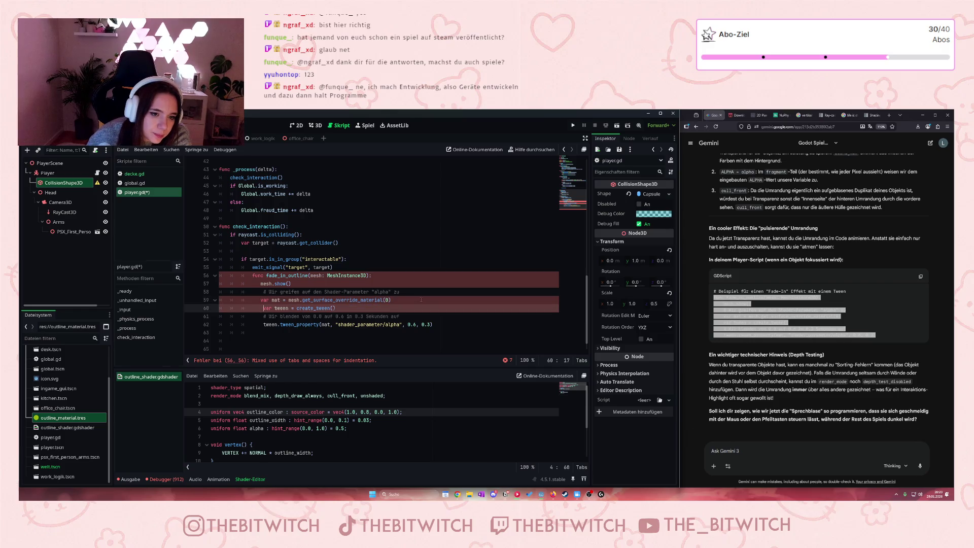
key("BackSpace")
key("BackSpace")
key("BackSpace")
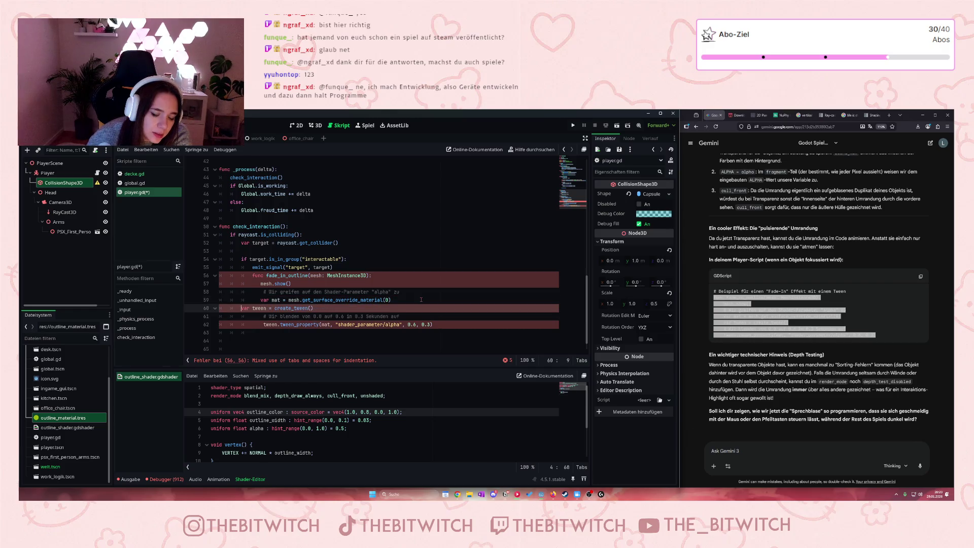
key("Tab")
key("Tab")
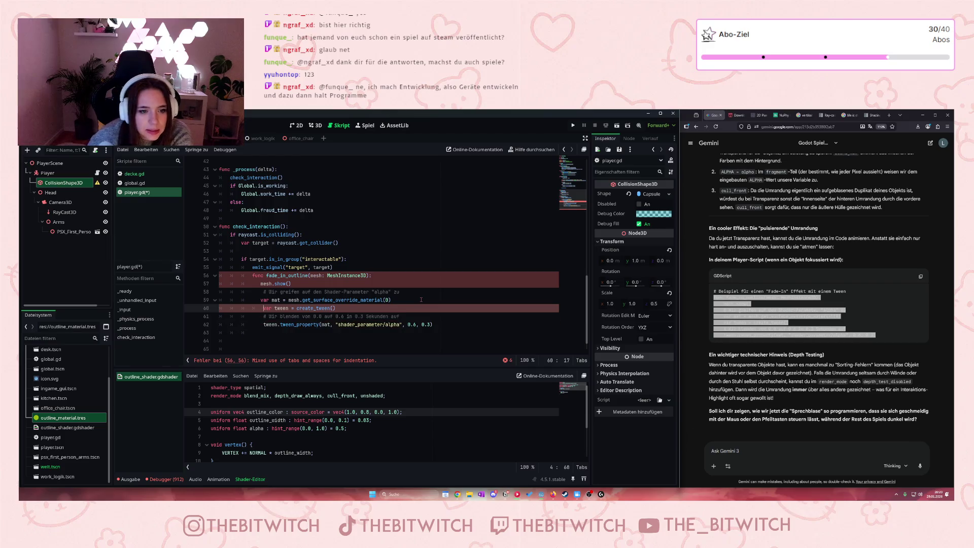
left_click(259, 300)
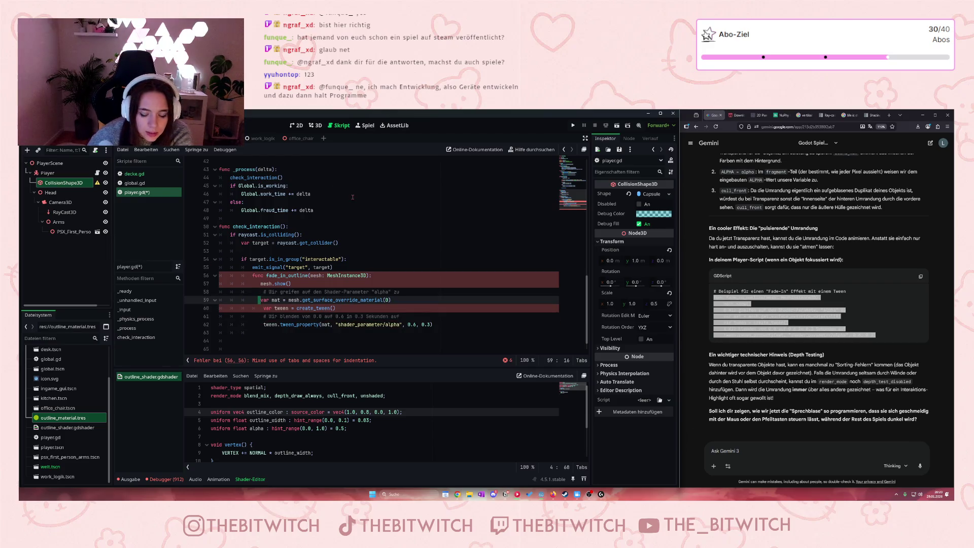
key("BackSpace")
key("BackSpace")
key("BackSpace")
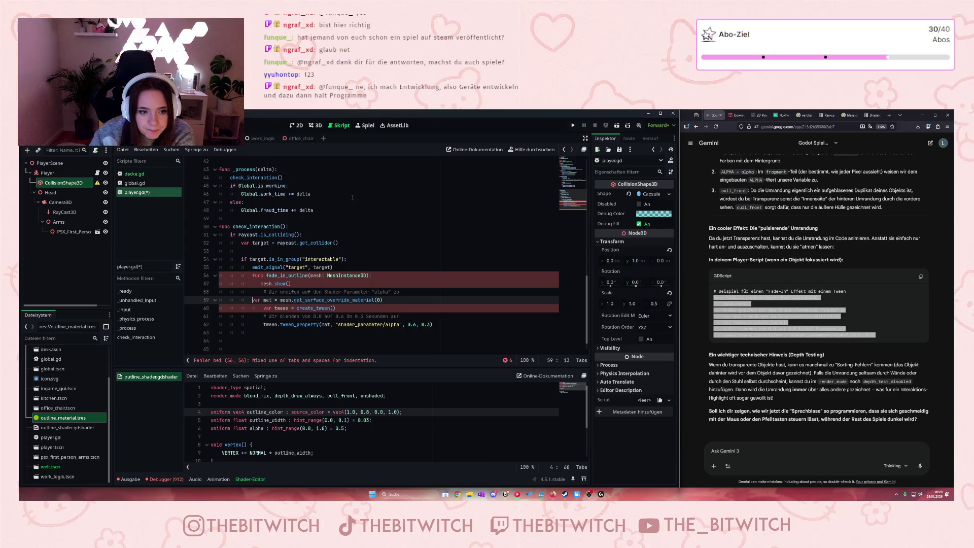
key("Tab")
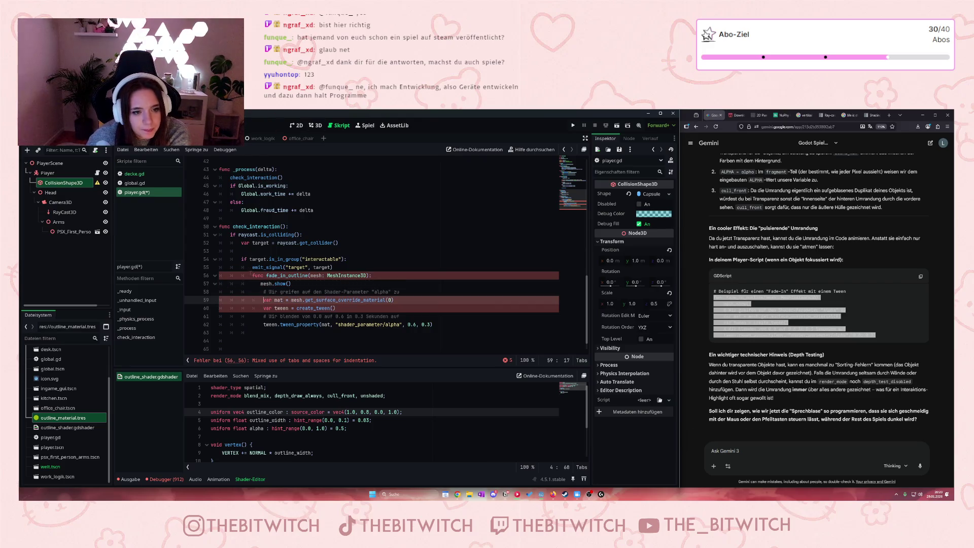
left_click(252, 275)
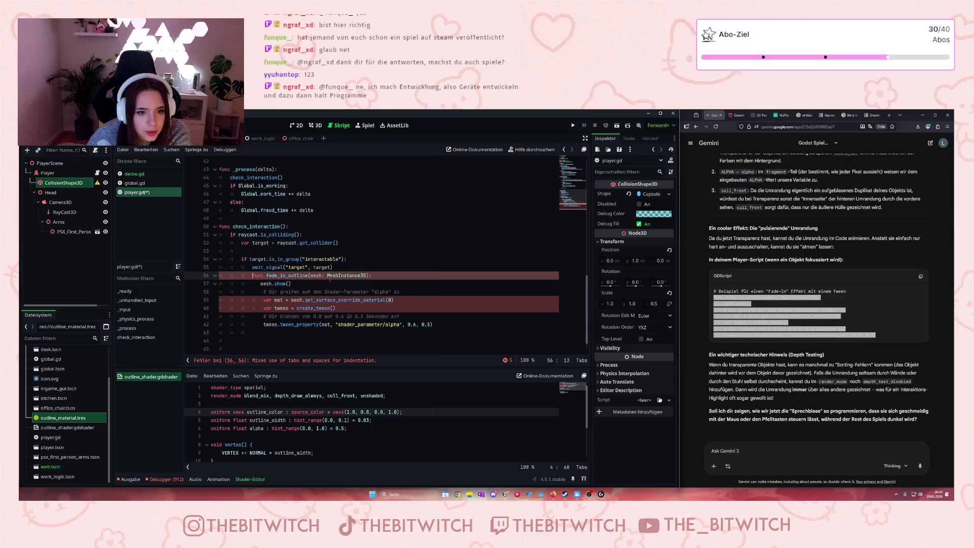
mouse_move(330, 280)
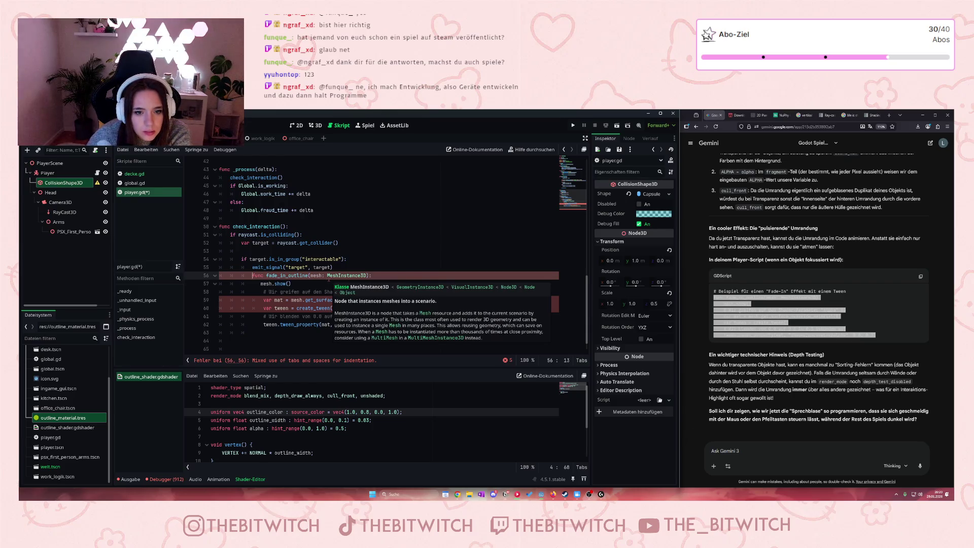
left_click(386, 269)
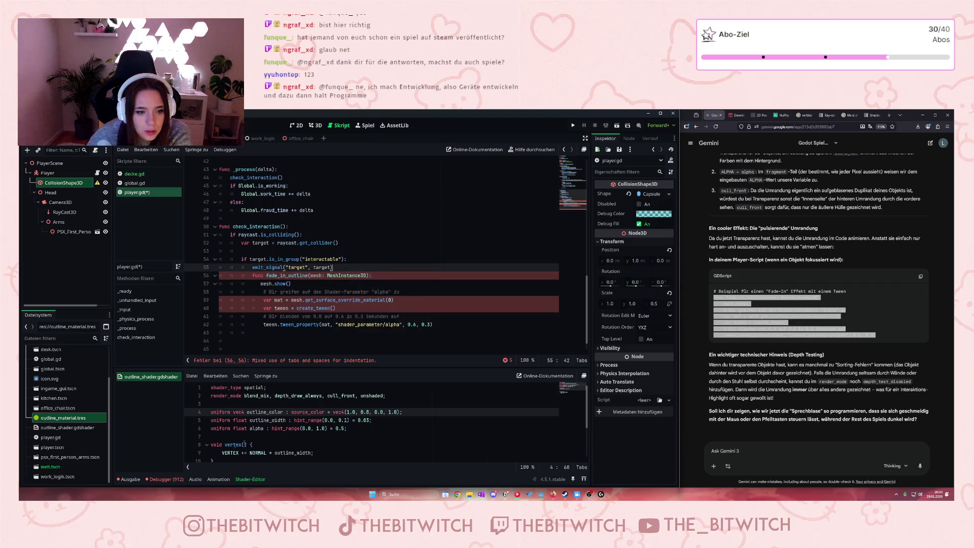
Step: Review the Debugger's error list and comment out the emit_signal line with Ctrl+K
left_click(149, 482)
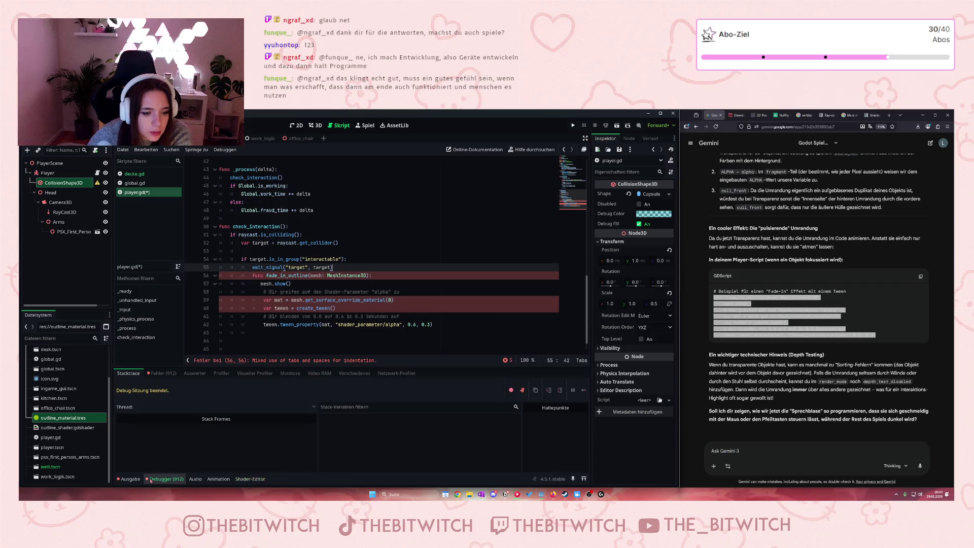
left_click(169, 376)
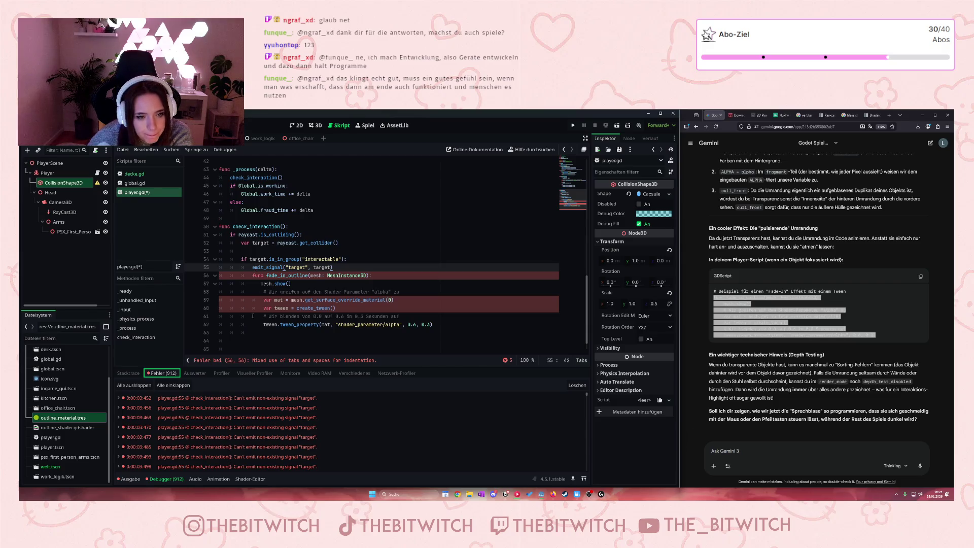
scroll(294, 389, "down", 10)
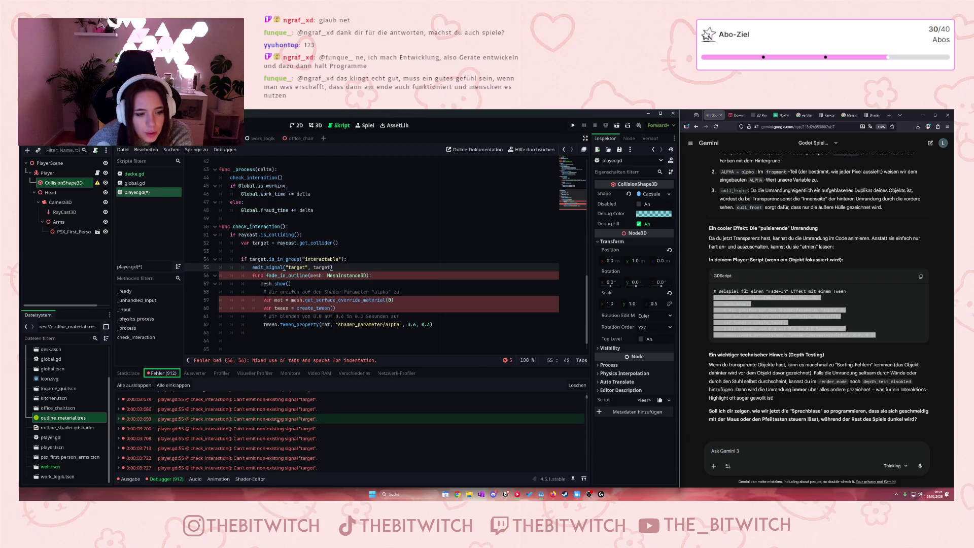
left_click(250, 267)
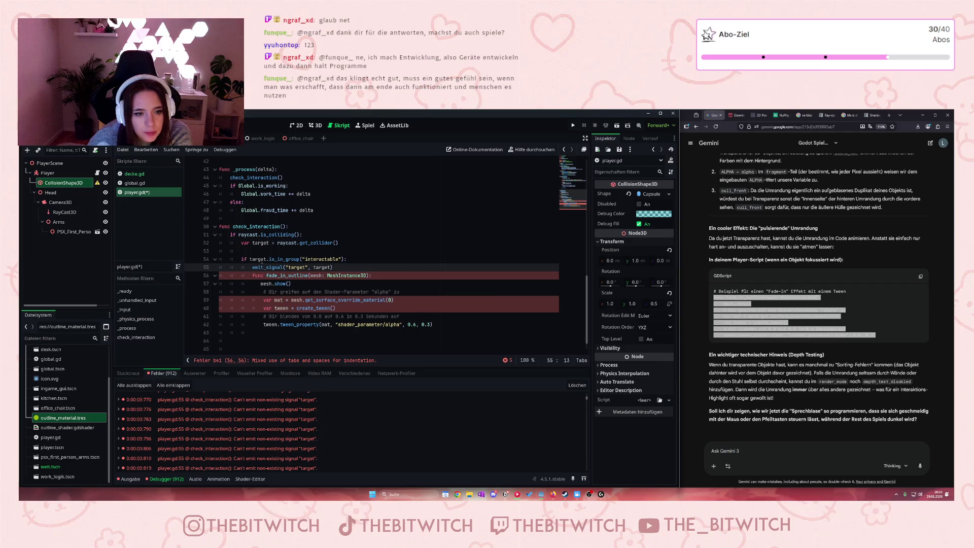
key("ctrl+k")
left_click(290, 227)
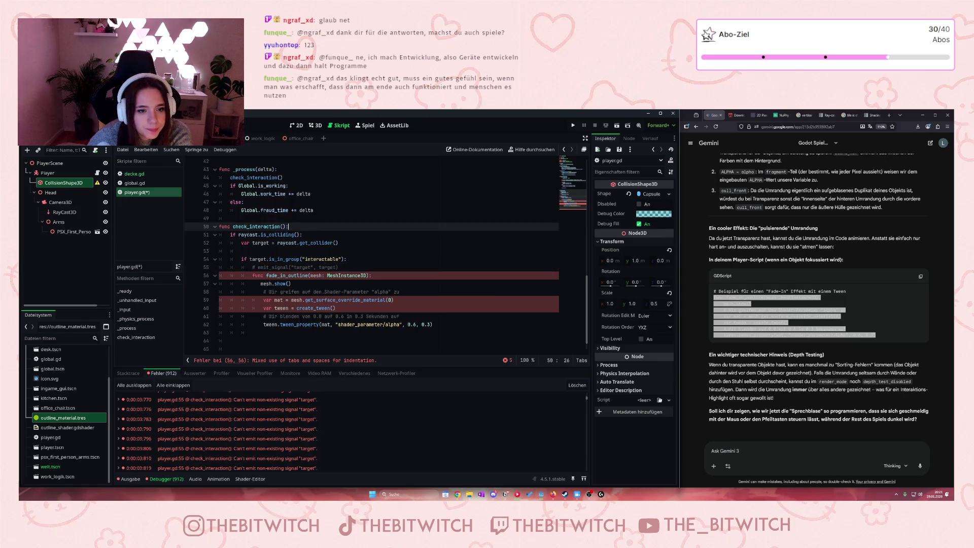
Step: Save player.gd and clear the Debugger's accumulated error list
left_click(248, 275)
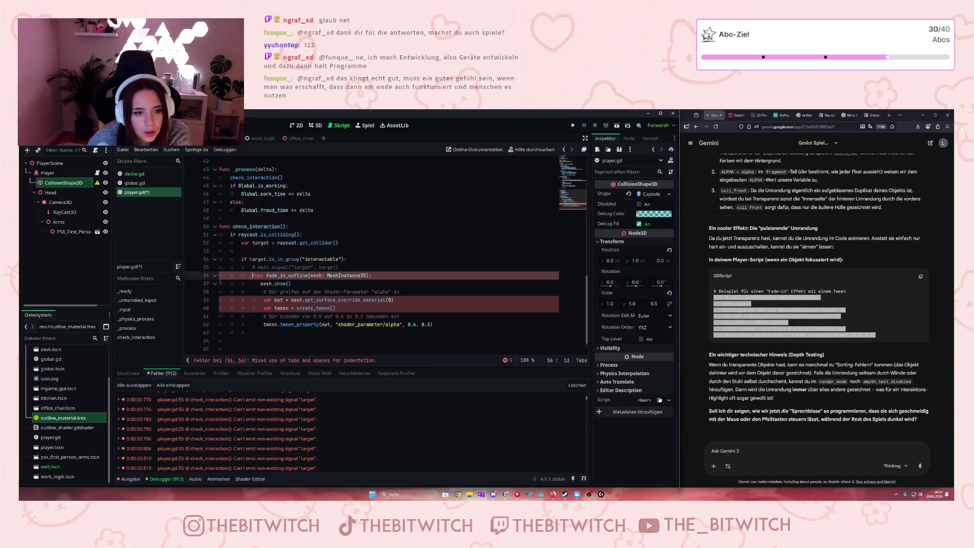
left_click(117, 479)
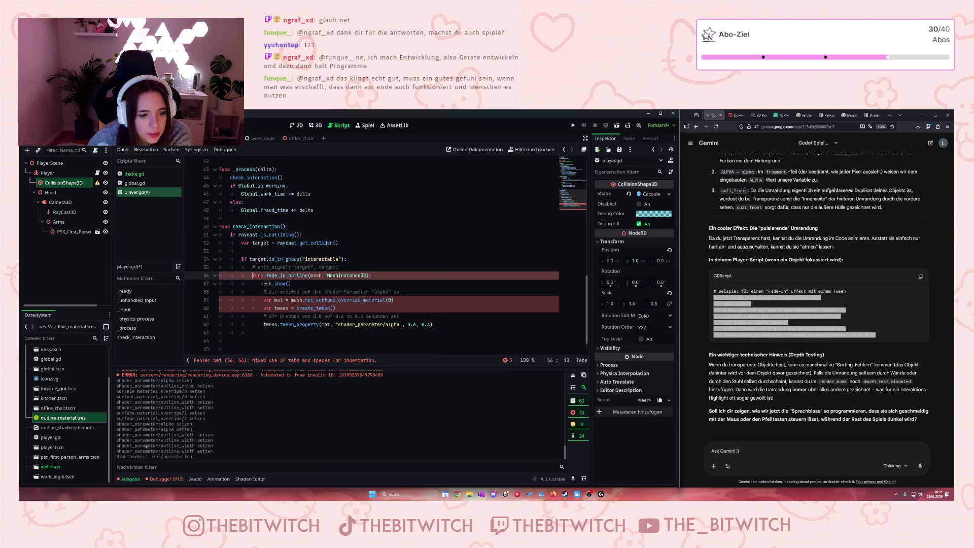
scroll(151, 424, "up", 1)
scroll(173, 421, "down", 1)
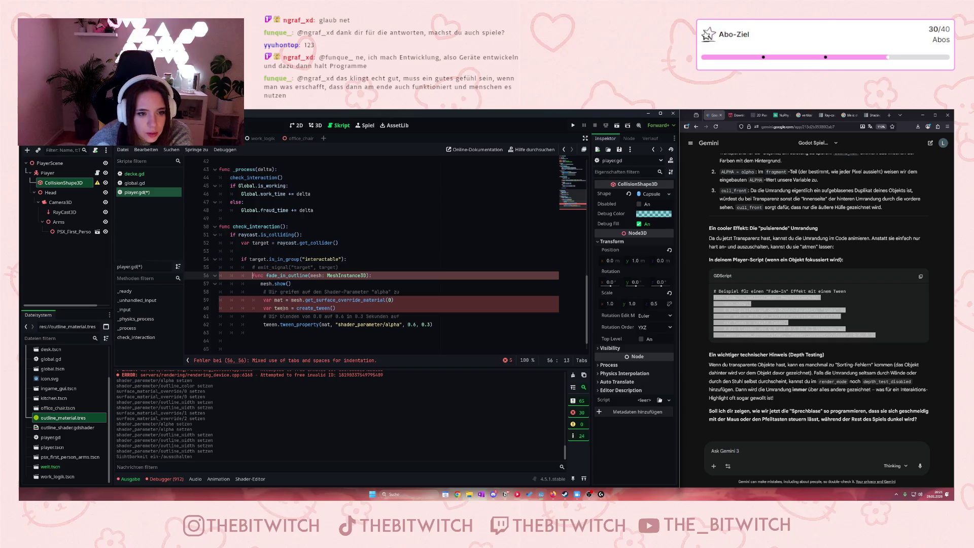
left_click(289, 284)
key("ctrl+s")
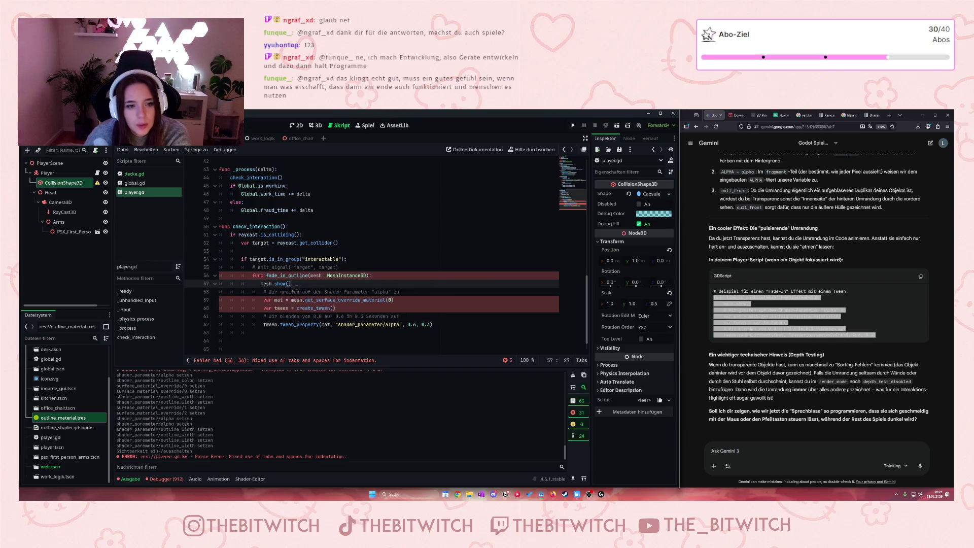
left_click(158, 480)
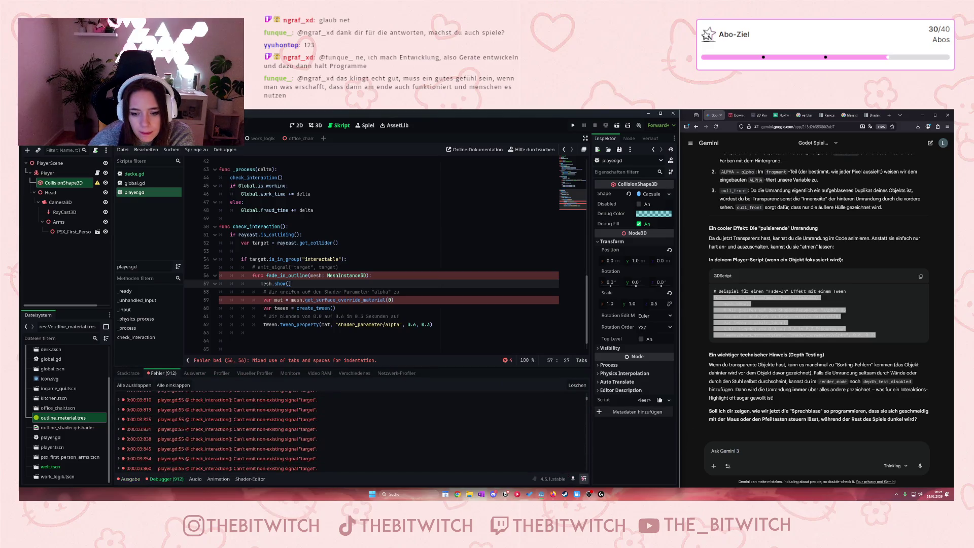
left_click(577, 385)
left_click(251, 268)
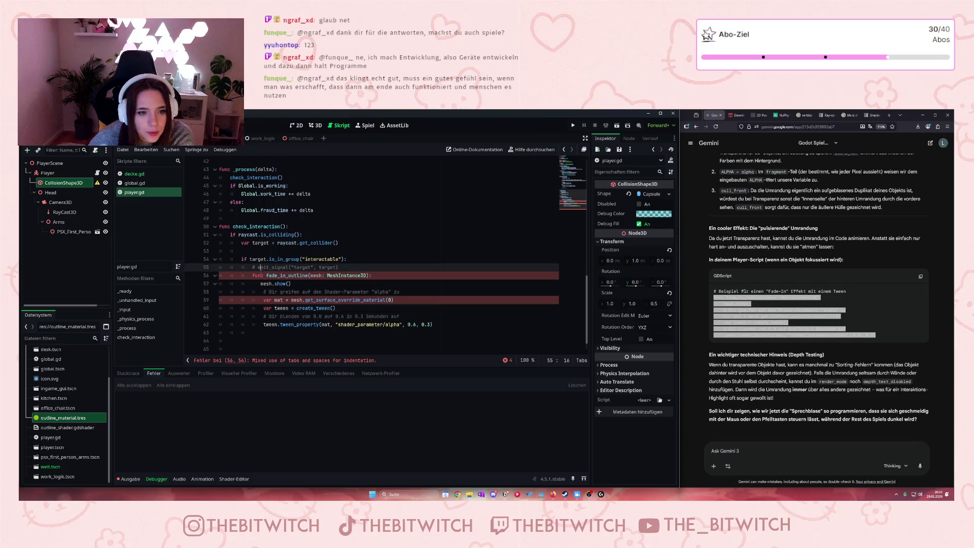
Step: Re-indent the fade_in_outline header on line 56 and mesh.show() on line 57 with tabs
left_click(252, 275)
key("BackSpace")
key("BackSpace")
key("BackSpace")
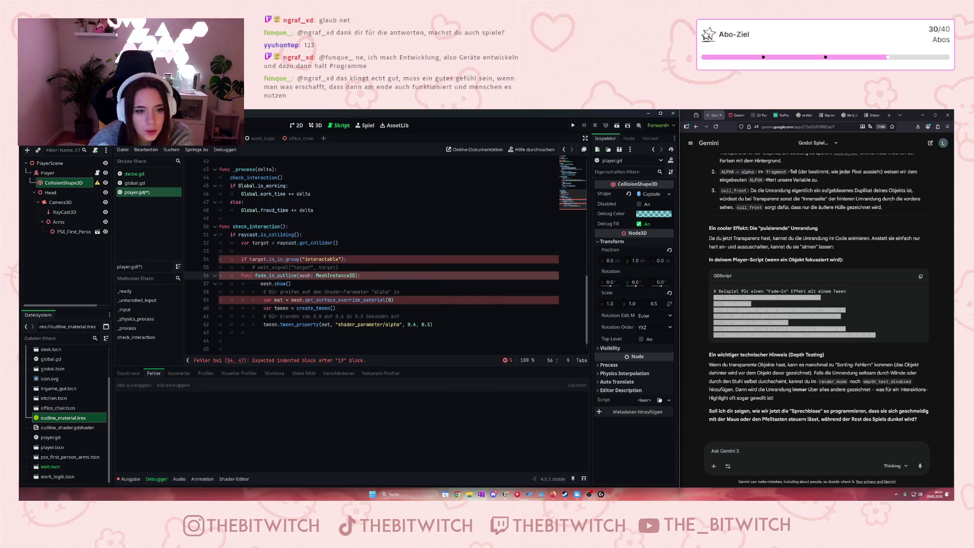
key("Tab")
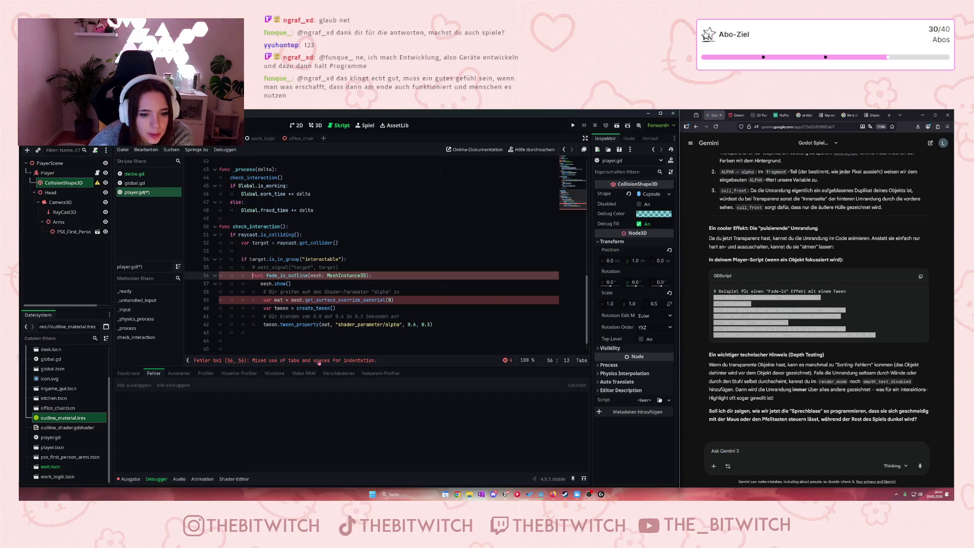
left_click(216, 275)
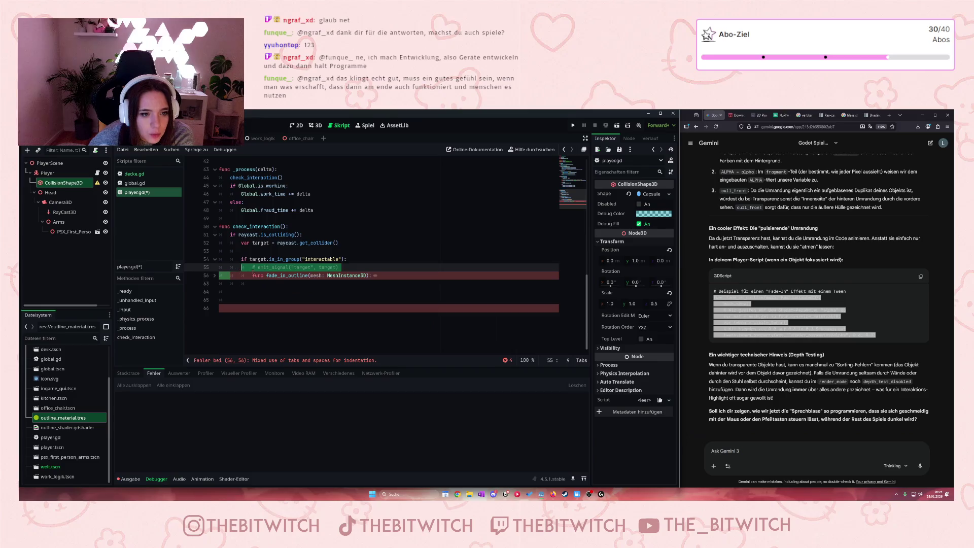
key("Up")
left_click(215, 275)
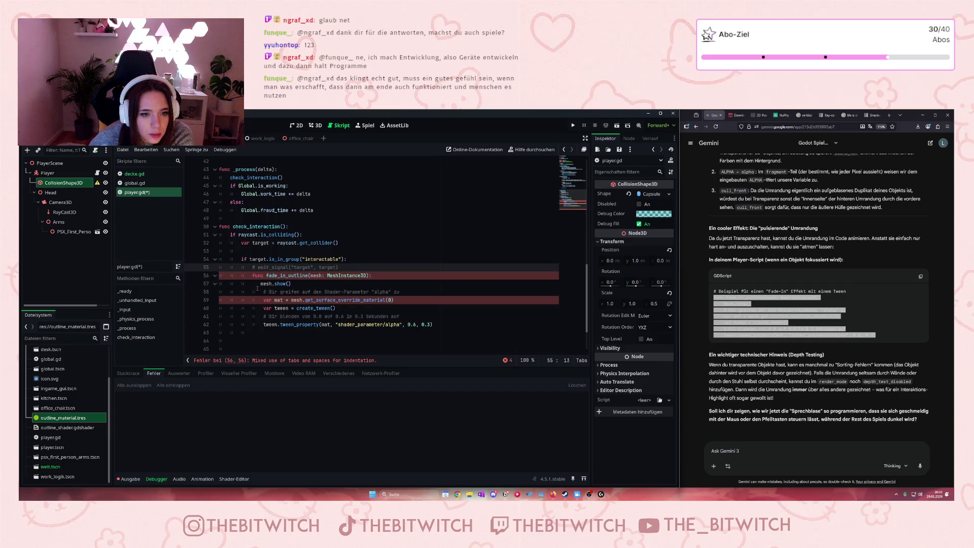
left_click(258, 288)
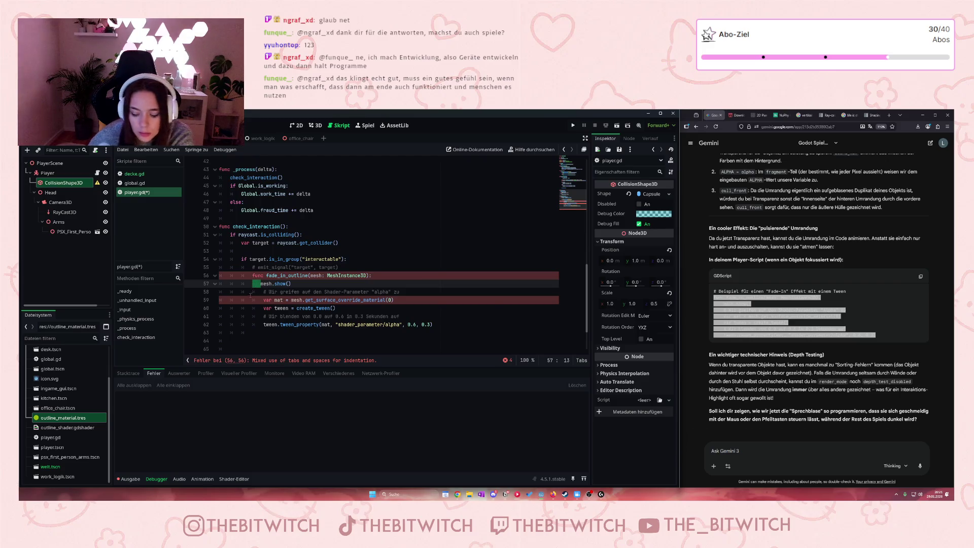
key("Tab")
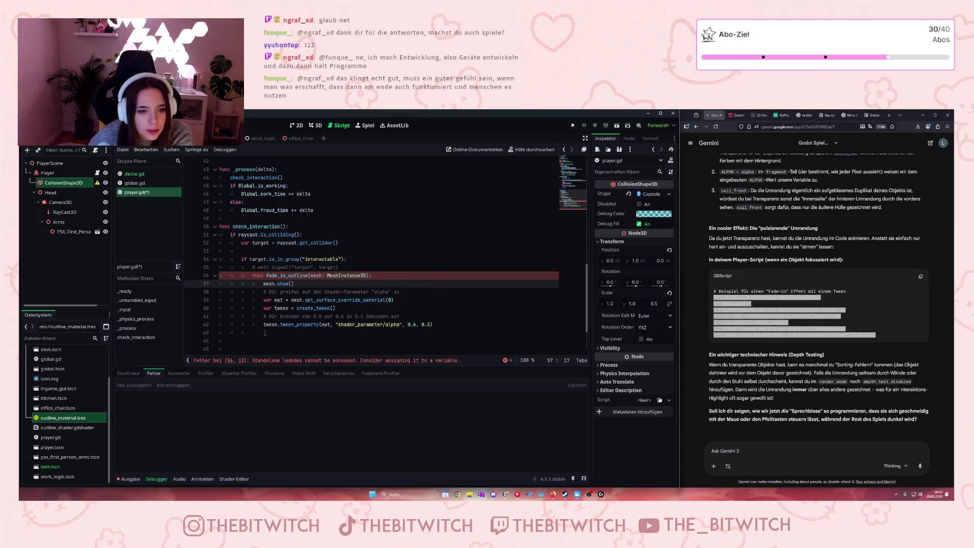
key("Up")
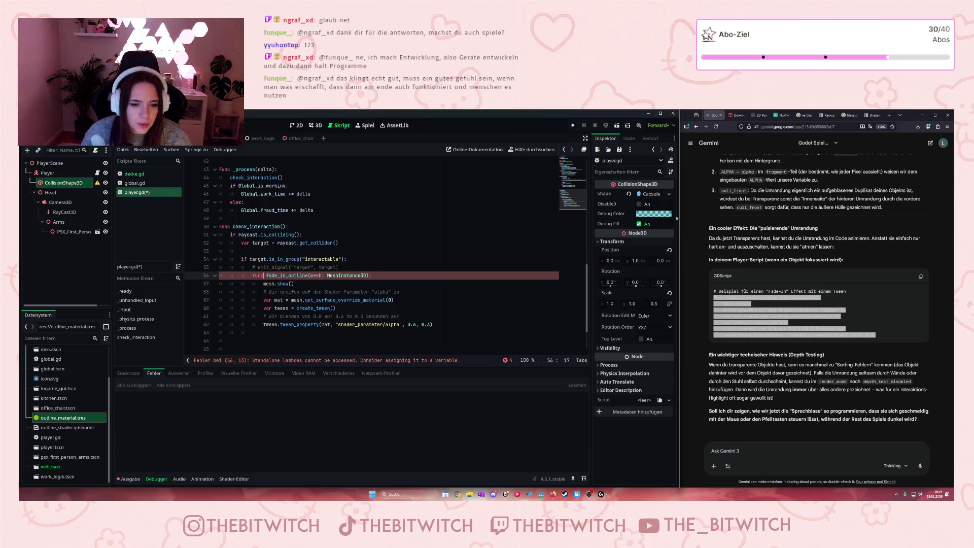
Step: Jump to the reported error line and start deleting the empty lines at the script's end
left_click(334, 362)
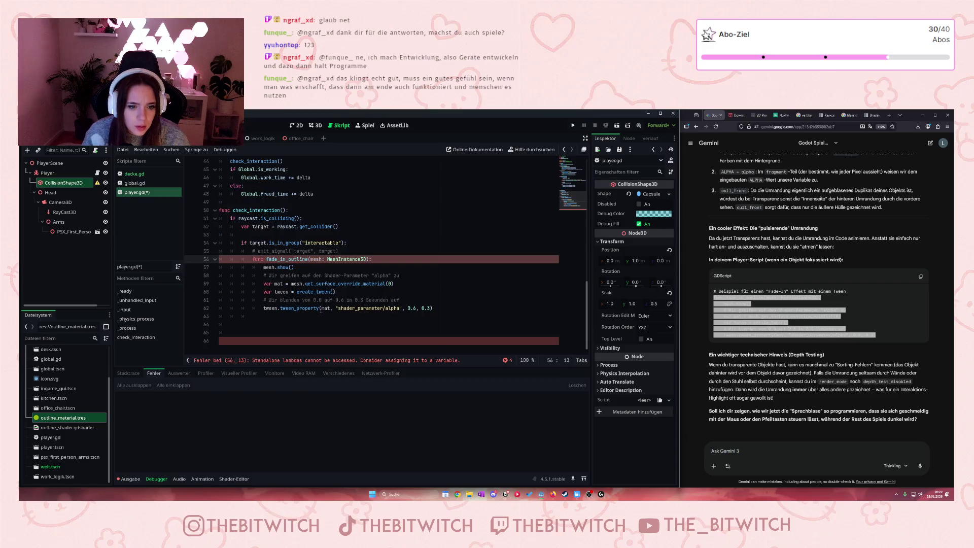
left_click(279, 348)
key("BackSpace")
key("BackSpace")
key("BackSpace")
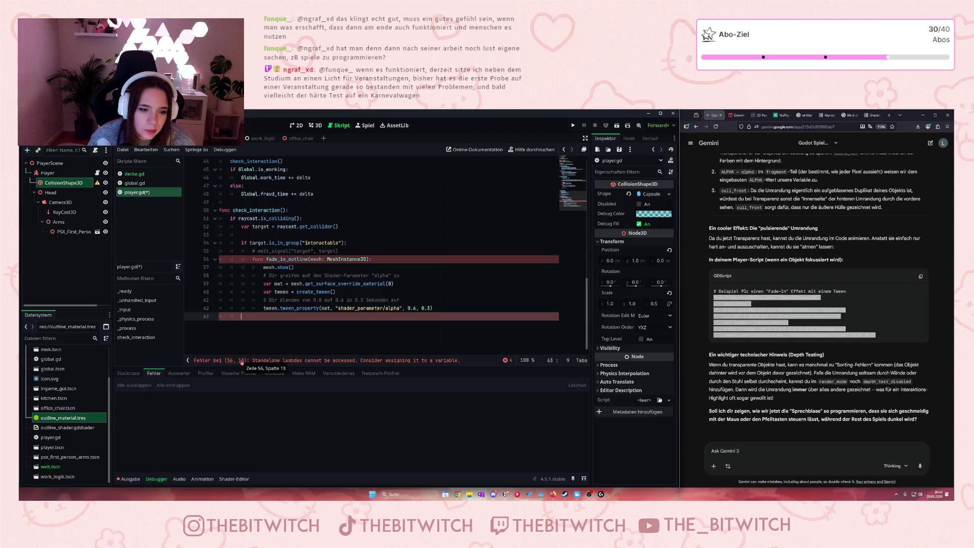
Step: Place the caret at the start of line 56 and deselect the code in Gemini's answer
left_click(242, 259)
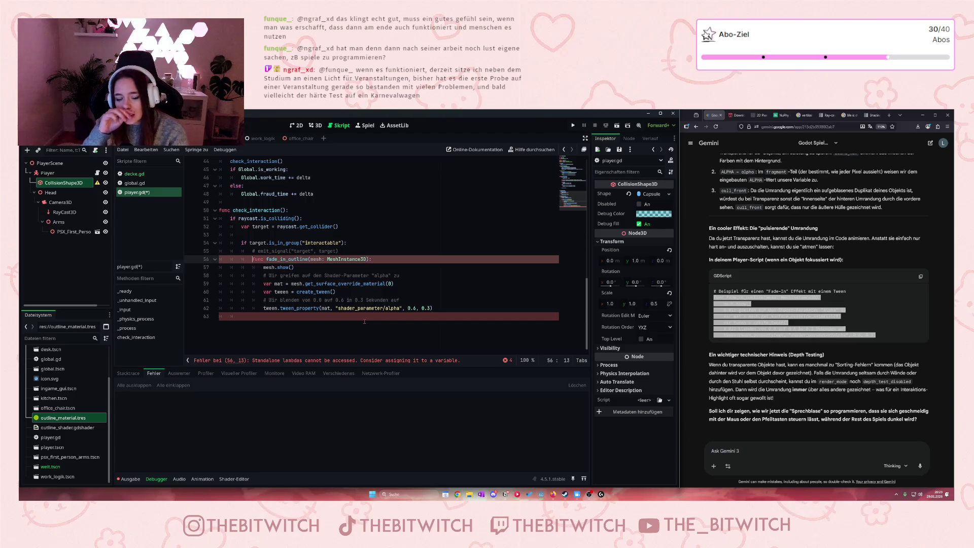
left_click(855, 432)
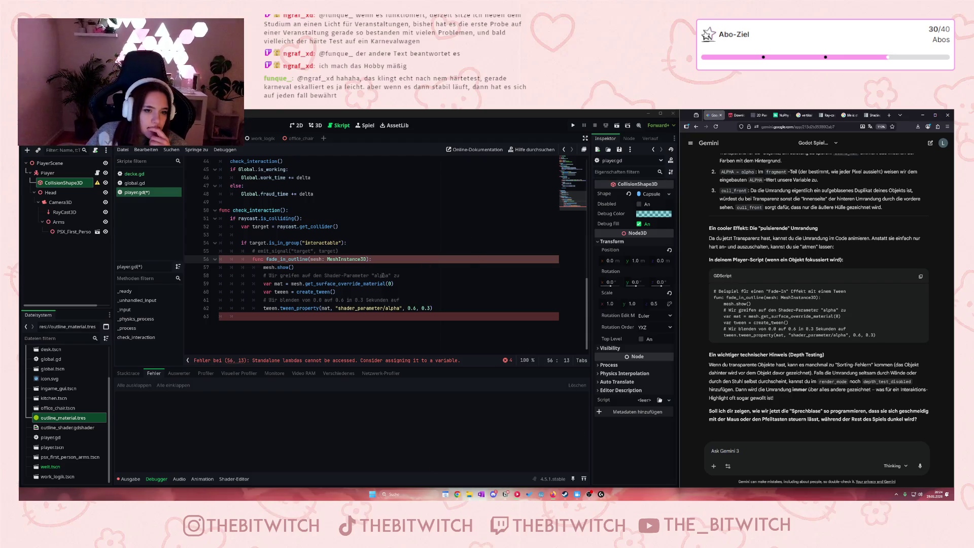
Step: Select the nested fade_in_outline function on lines 56–62 and delete it
left_click(325, 275)
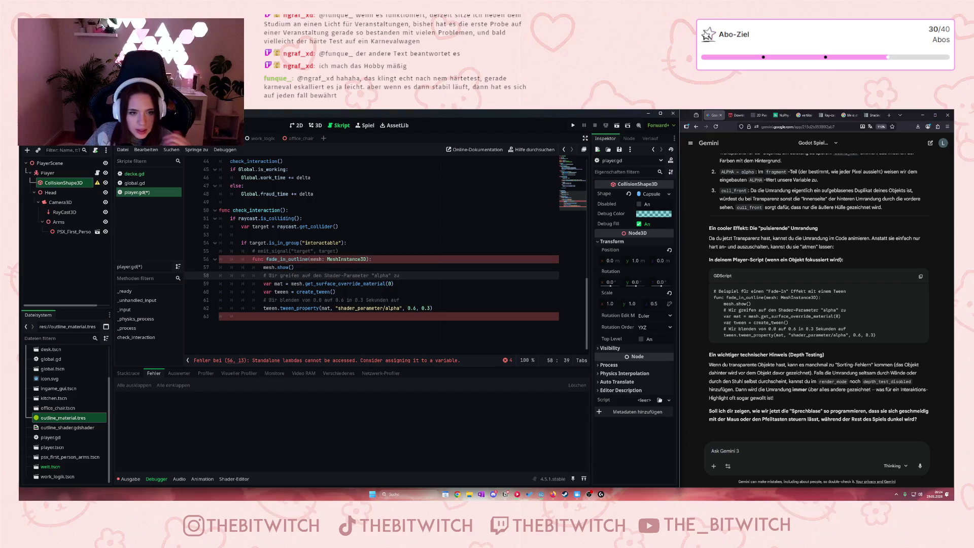
left_click(313, 259)
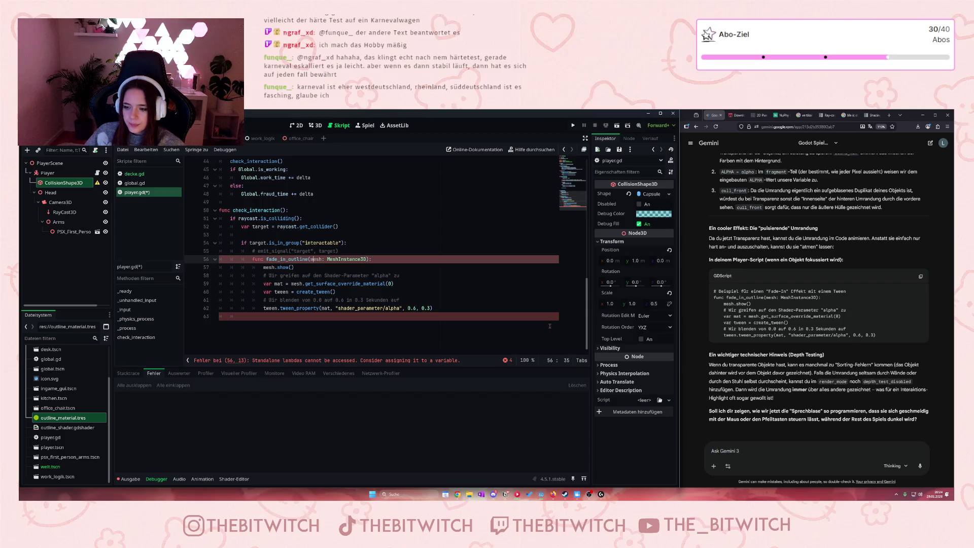
scroll(482, 319, "up", 5)
scroll(406, 319, "down", 3)
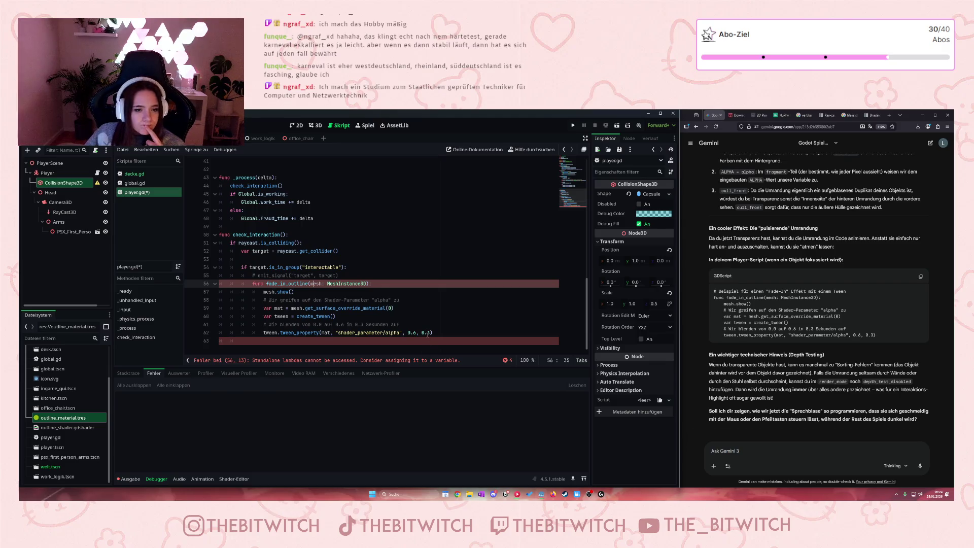
mouse_move(430, 331)
left_mouse_down()
mouse_move(355, 333)
mouse_move(206, 283)
left_mouse_up()
key("ctrl+c")
key("BackSpace")
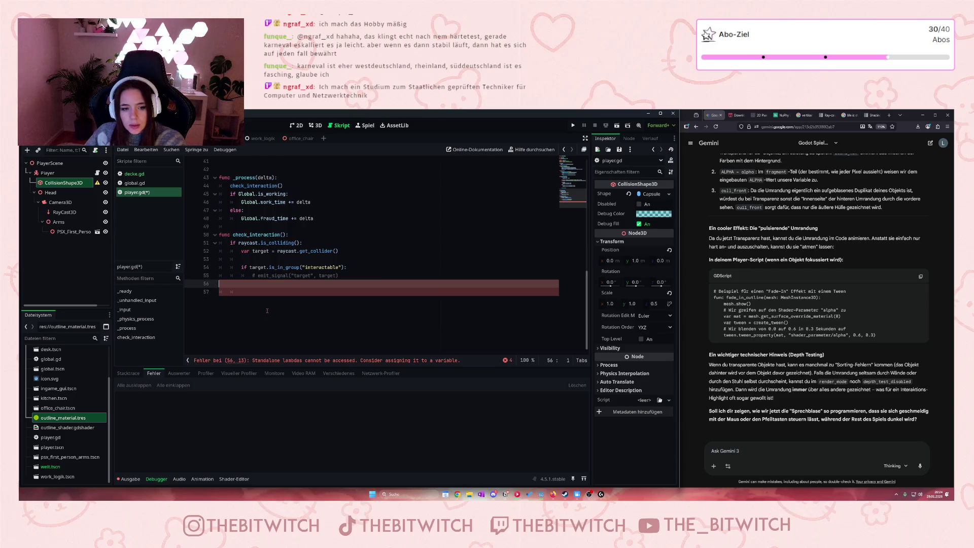
Step: Add an indented line below the commented emit_signal line and paste Gemini's fade_in_outline snippet there
left_click(257, 299)
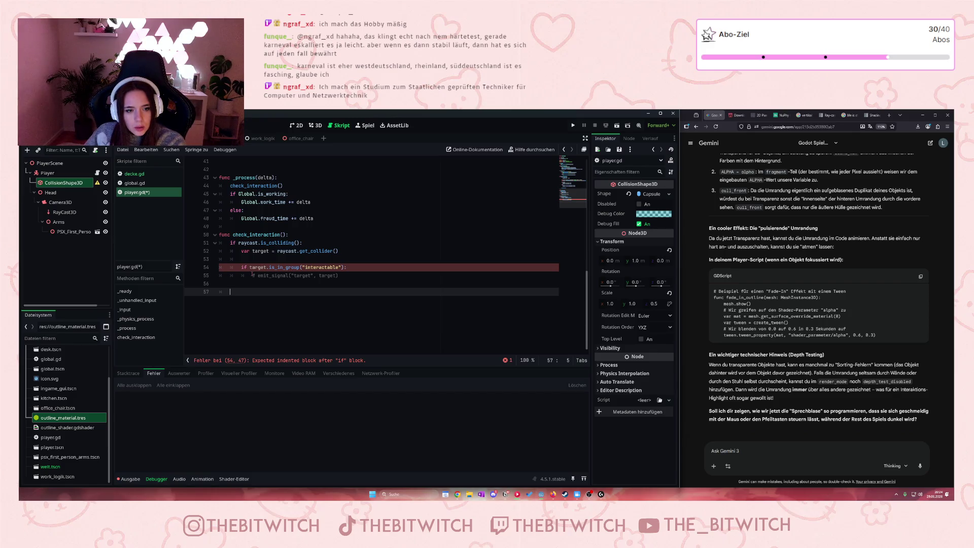
left_click(347, 275)
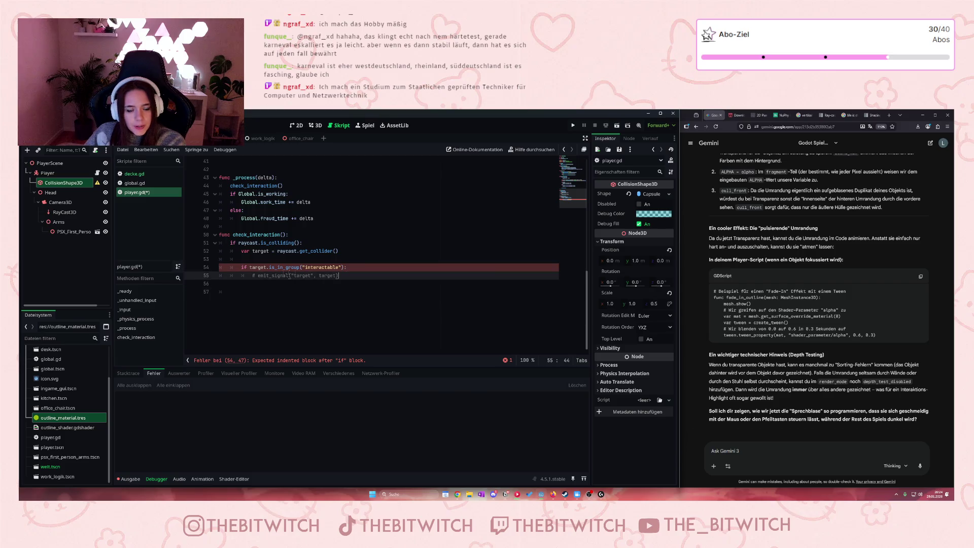
left_click(257, 276)
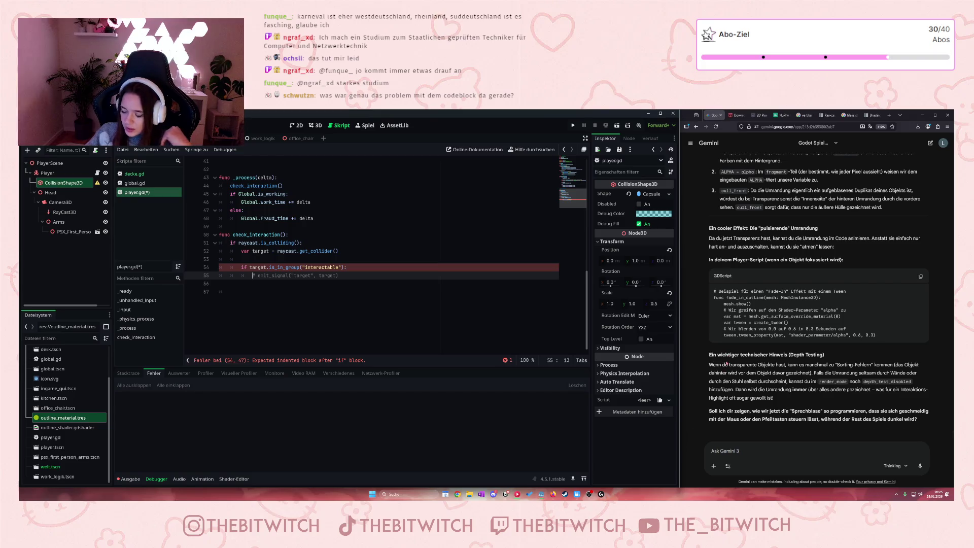
left_click(352, 283)
left_click(357, 287)
key("Tab")
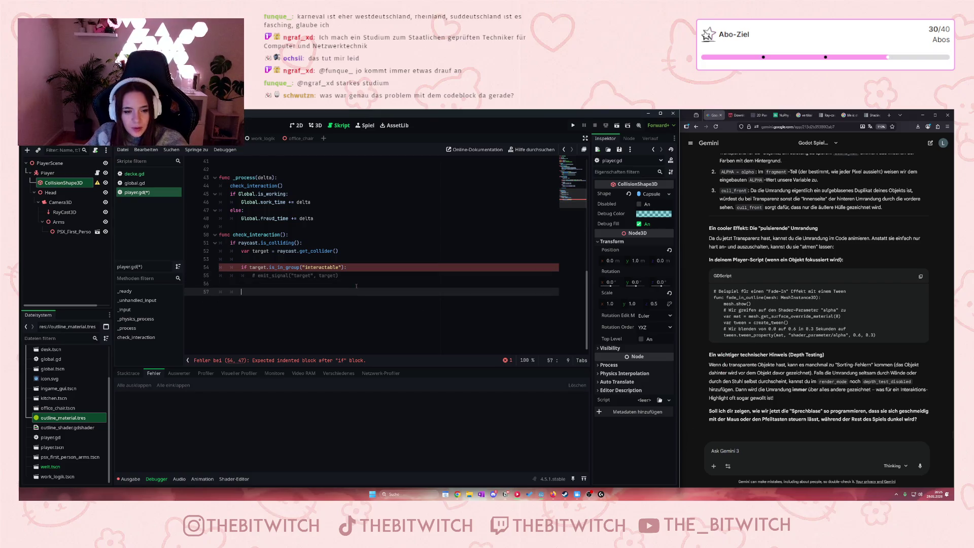
key("ctrl+v")
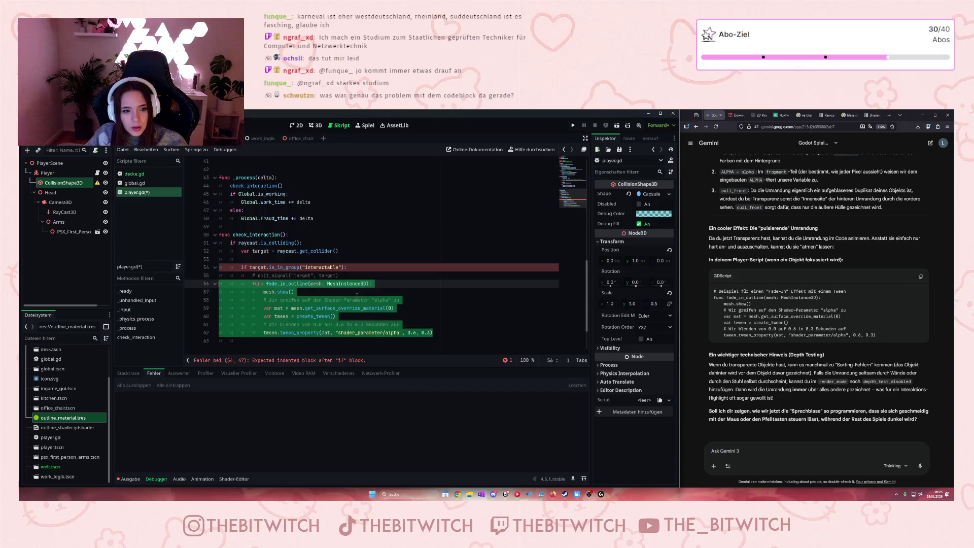
left_click(294, 292)
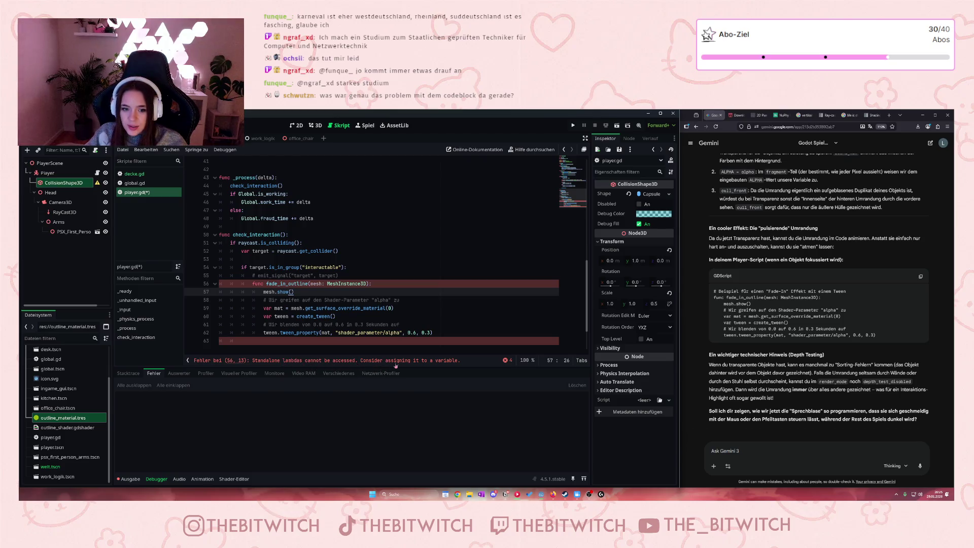
left_click(507, 360)
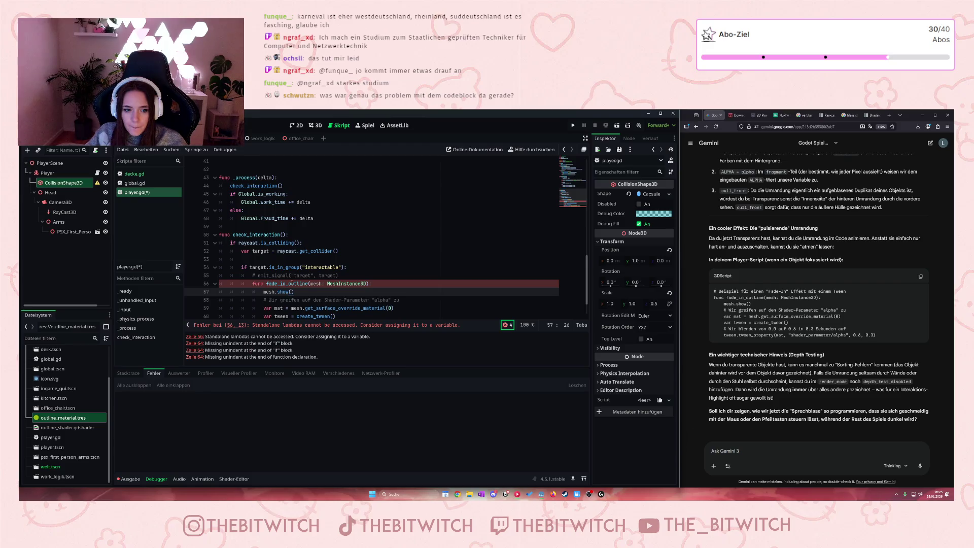
scroll(283, 287, "down", 2)
left_click(260, 308)
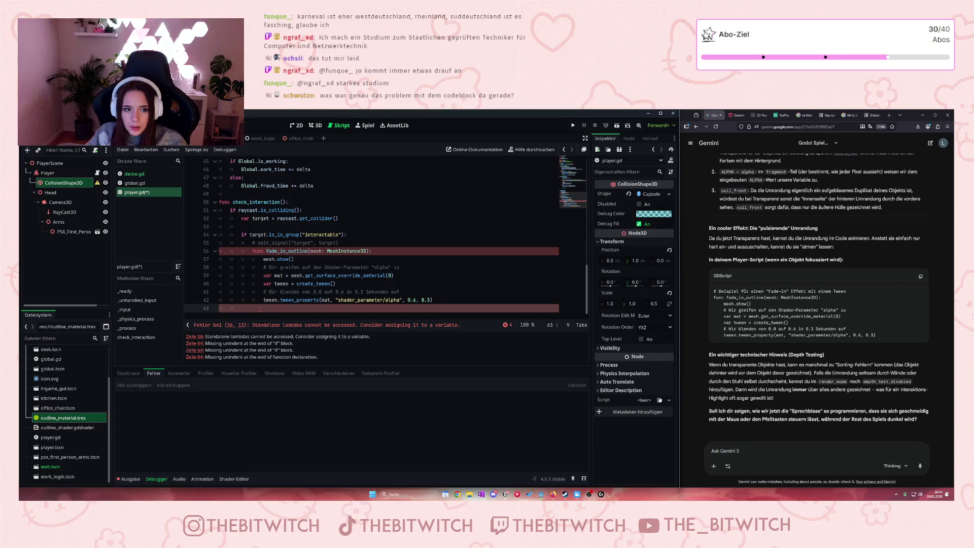
key("Tab")
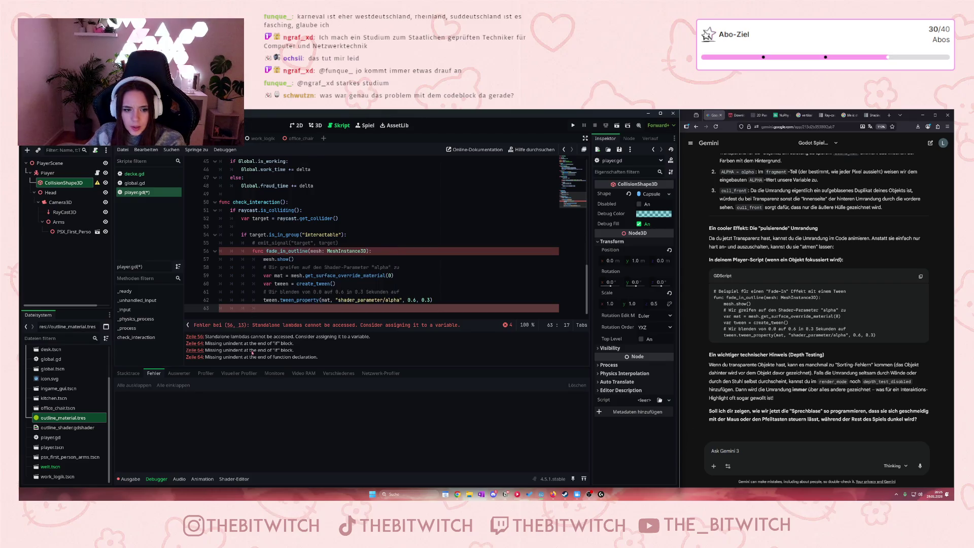
left_click_drag(224, 344, 246, 366)
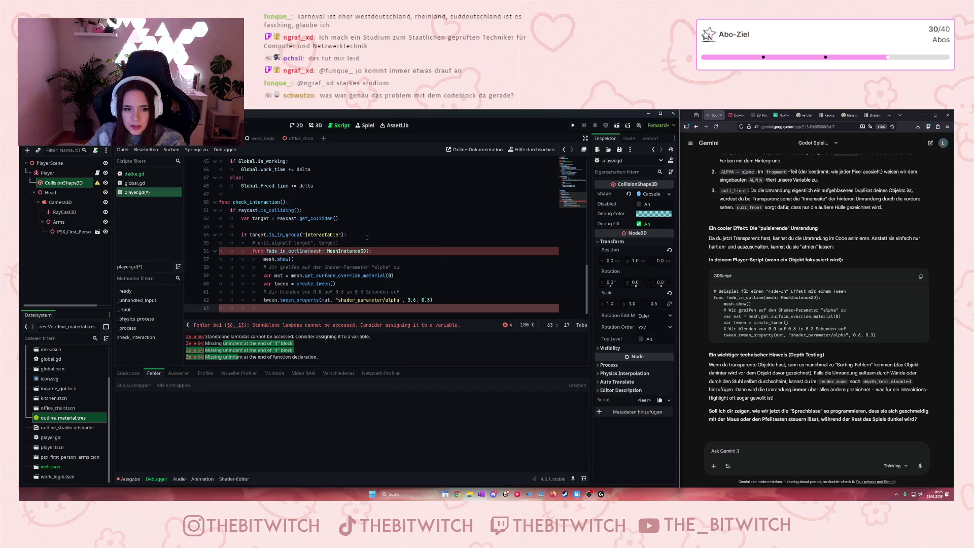
left_click(271, 292)
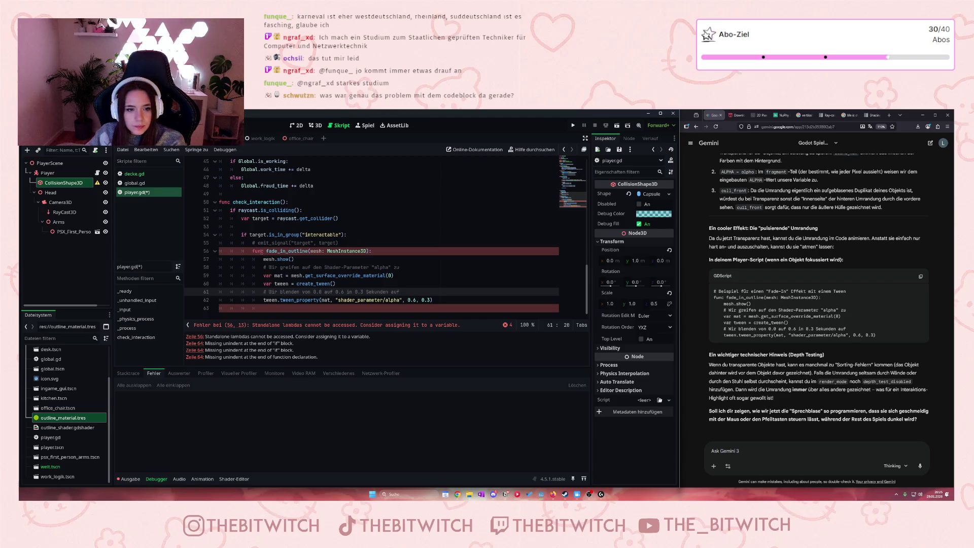
left_click_drag(446, 299, 262, 259)
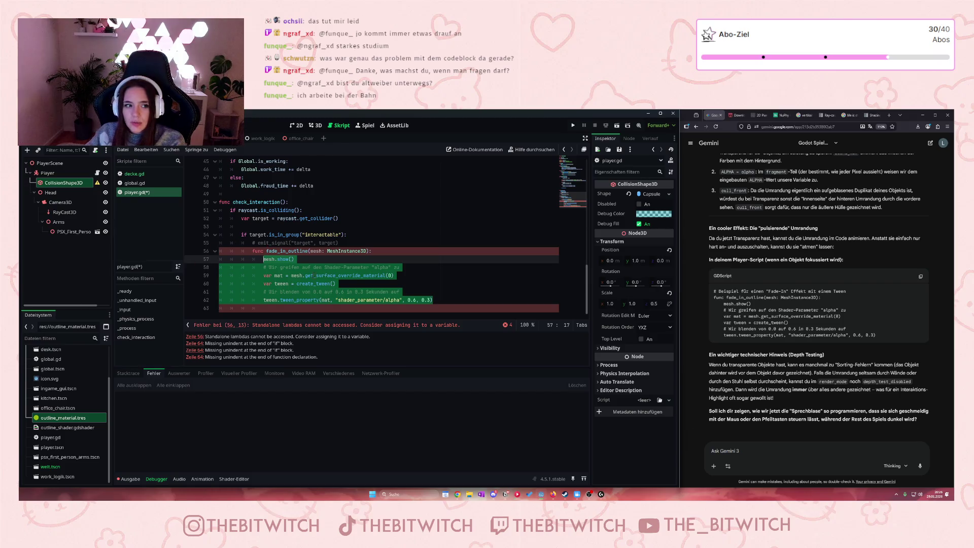
key("Left")
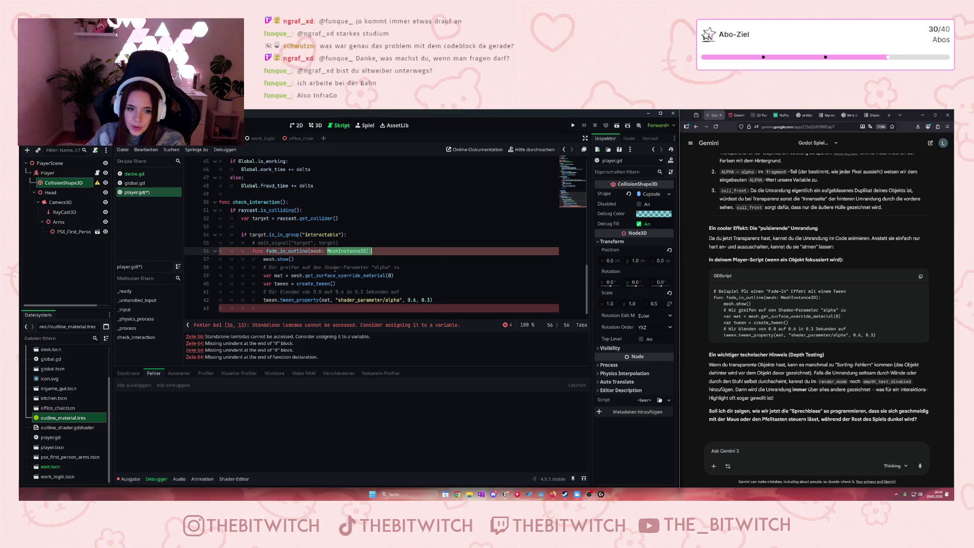
left_click_drag(455, 300, 220, 251)
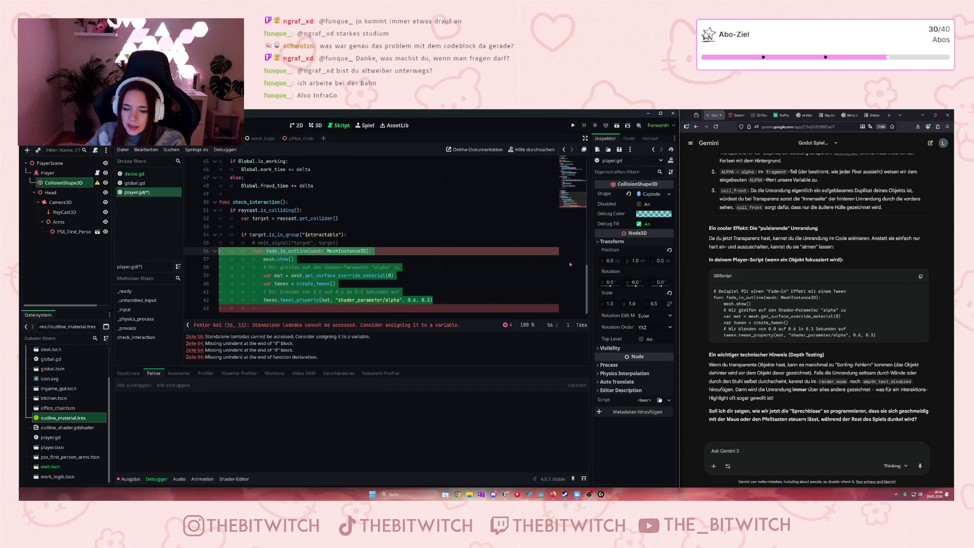
left_click(718, 266)
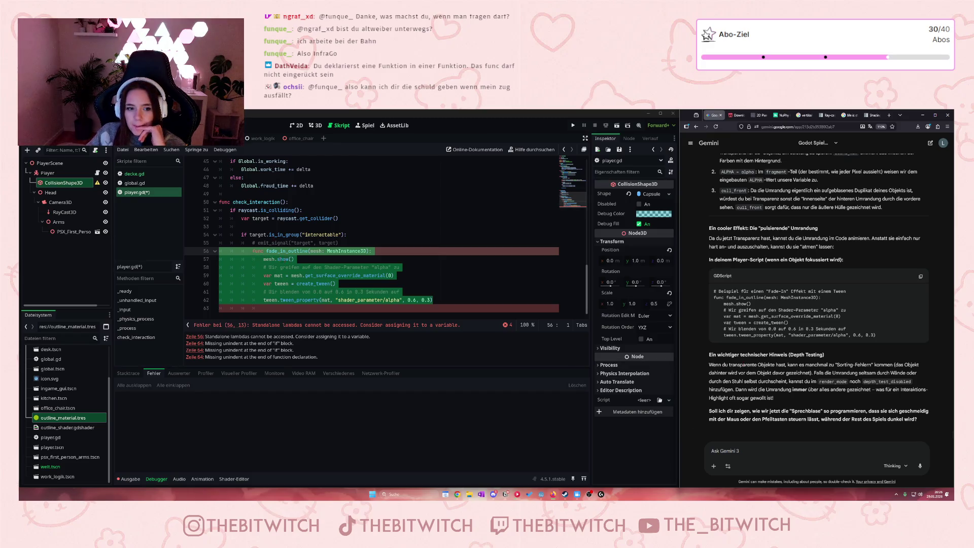
key("End")
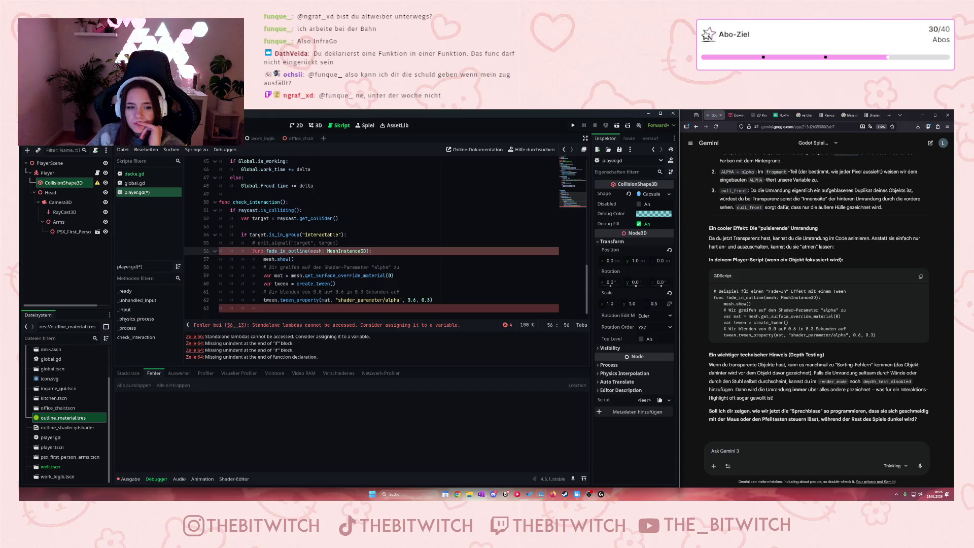
mouse_move(252, 251)
left_mouse_down()
mouse_move(396, 300)
mouse_move(449, 300)
left_mouse_up()
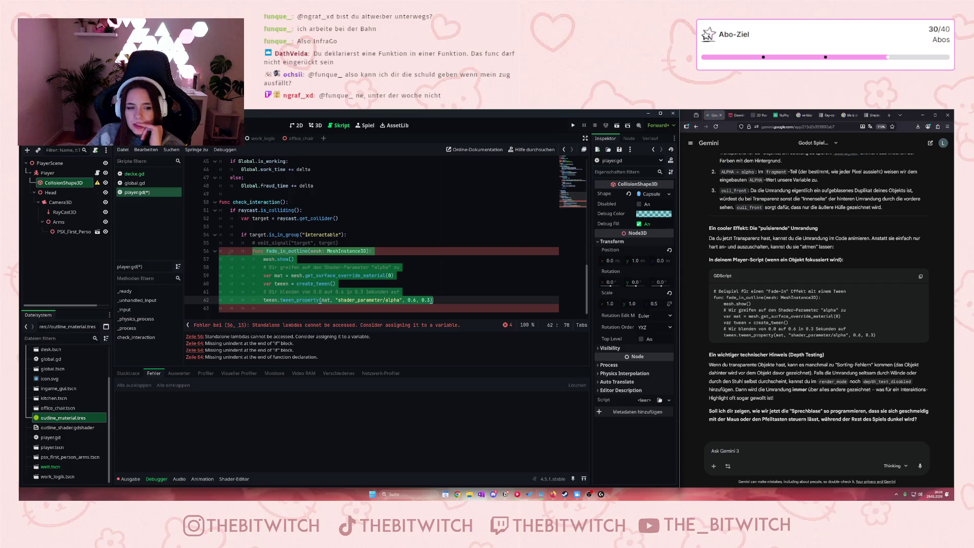
left_click_drag(237, 234, 294, 235)
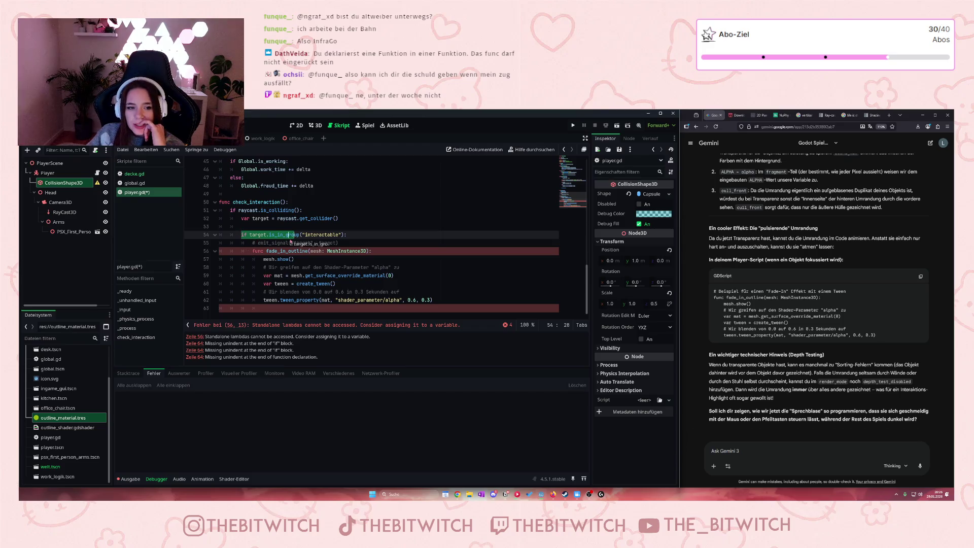
left_click_drag(265, 234, 339, 243)
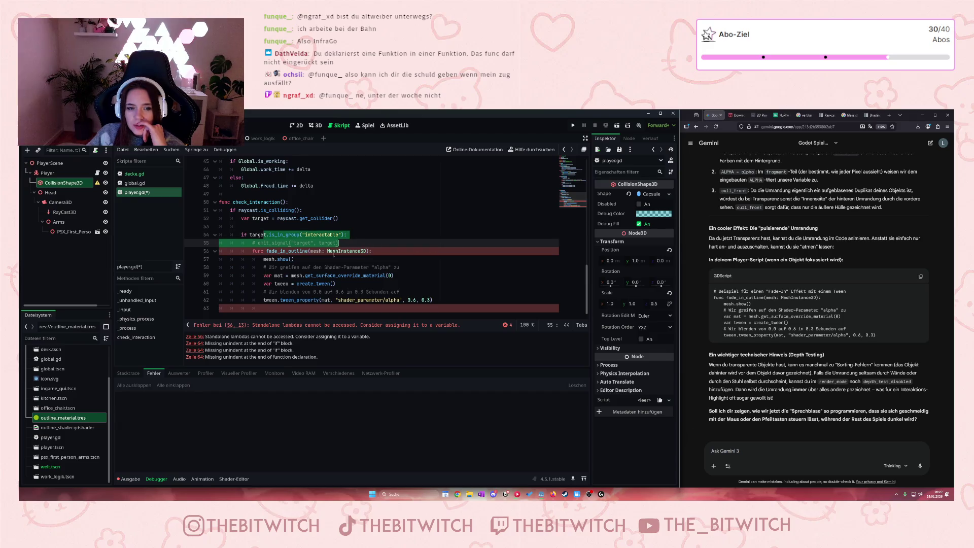
left_click(294, 251)
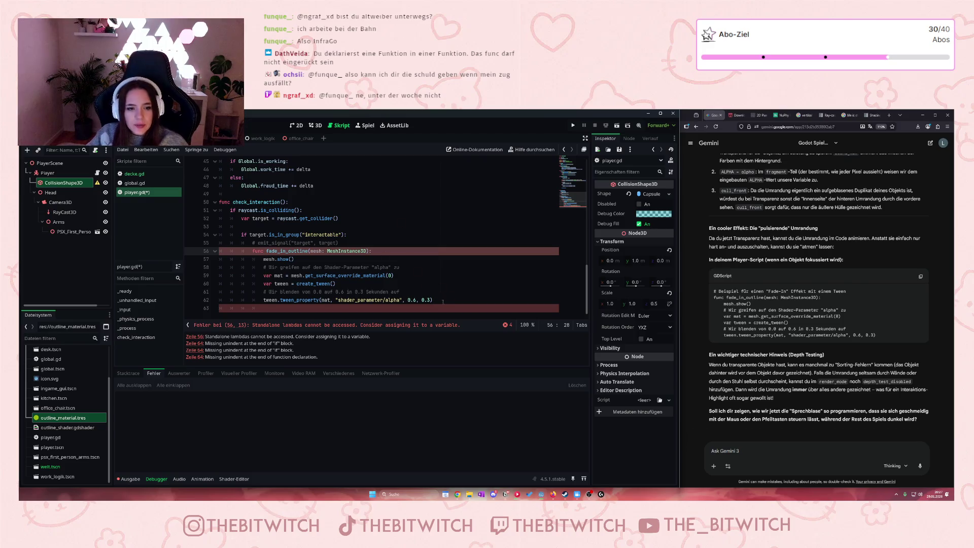
left_click_drag(443, 302, 220, 243)
key("ctrl+c")
mouse_move(442, 300)
left_mouse_down()
mouse_move(304, 276)
mouse_move(239, 239)
mouse_move(252, 250)
mouse_move(194, 251)
mouse_move(264, 267)
mouse_move(252, 250)
left_mouse_up()
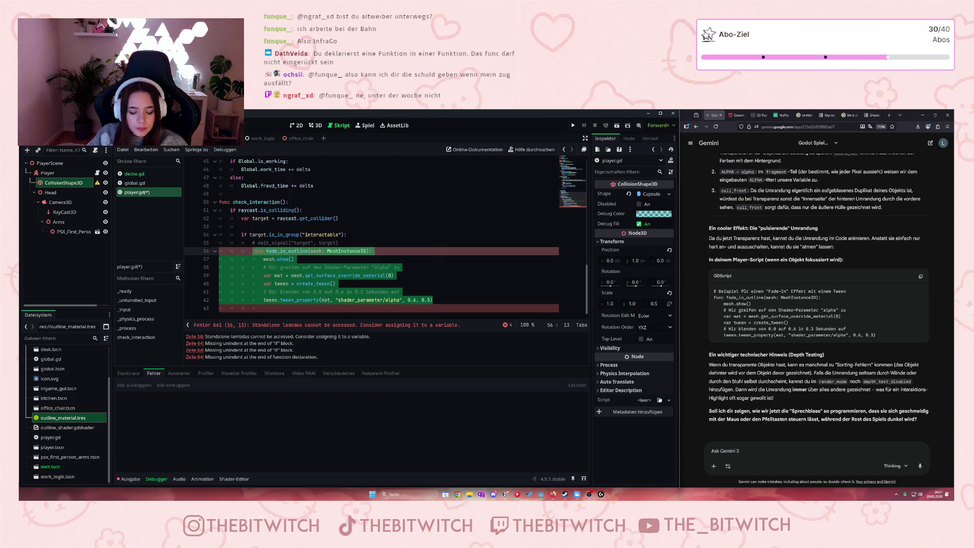
Step: Cut the nested fade_in_outline function and paste it below the interactable check
key("Delete")
scroll(250, 228, "up", 3)
left_click(249, 205)
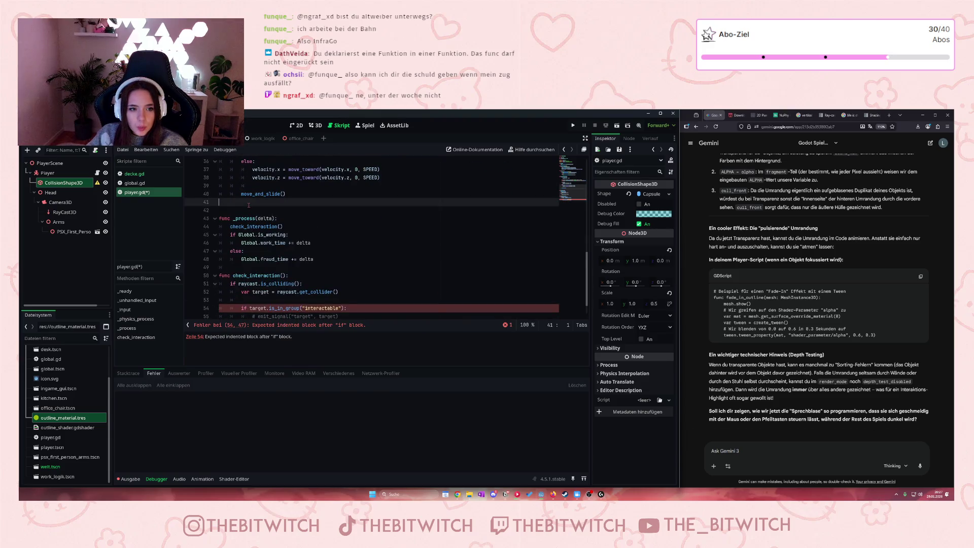
key("Down")
scroll(279, 242, "down", 1)
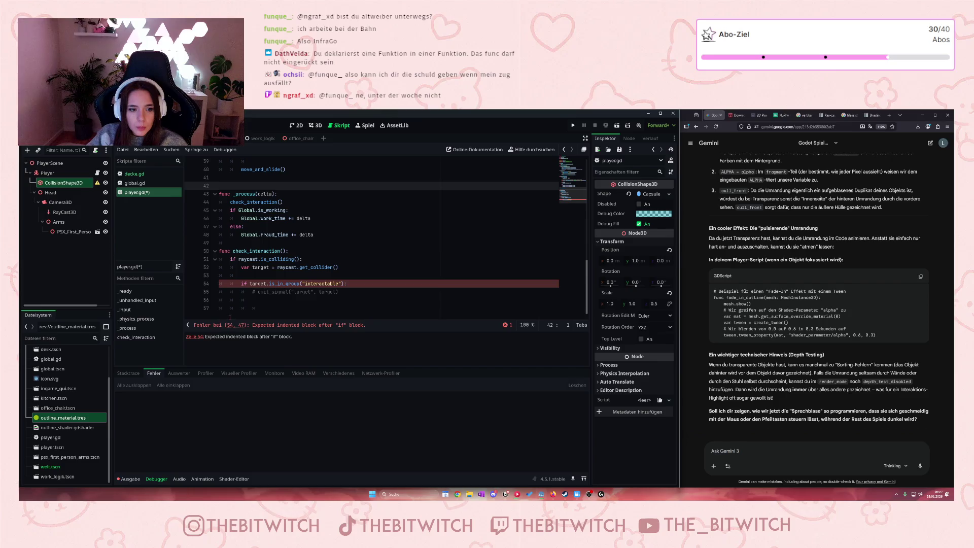
left_click(264, 308)
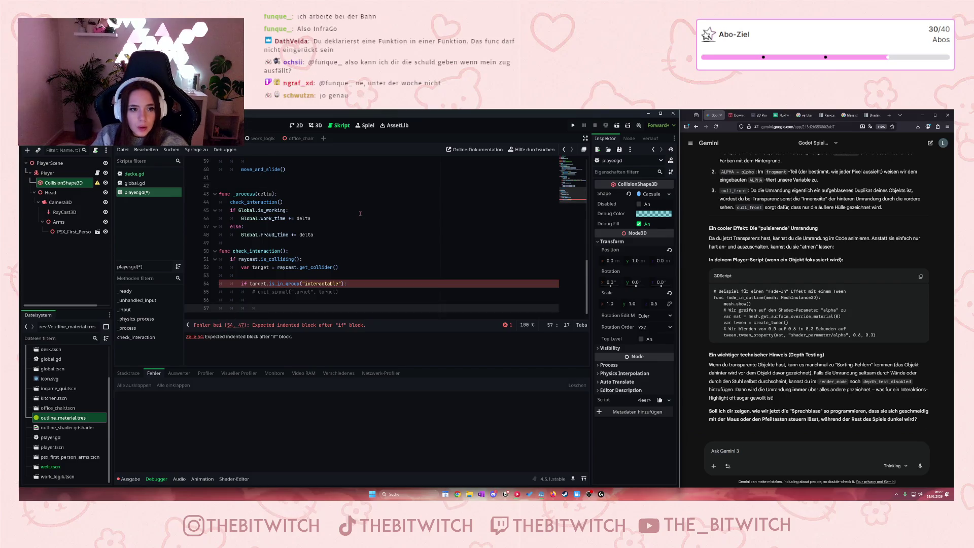
key("Return")
key("Return")
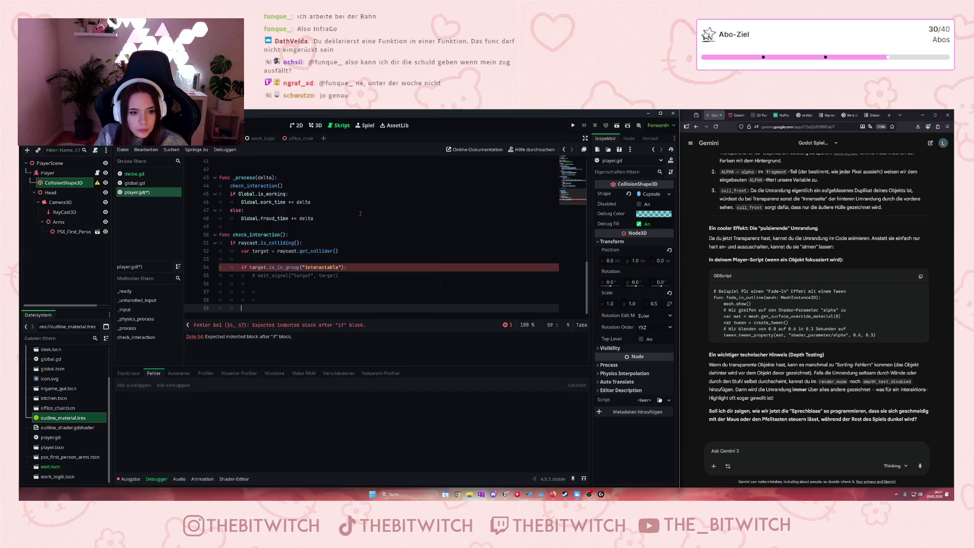
key("BackSpace")
key("BackSpace")
key("ctrl+v")
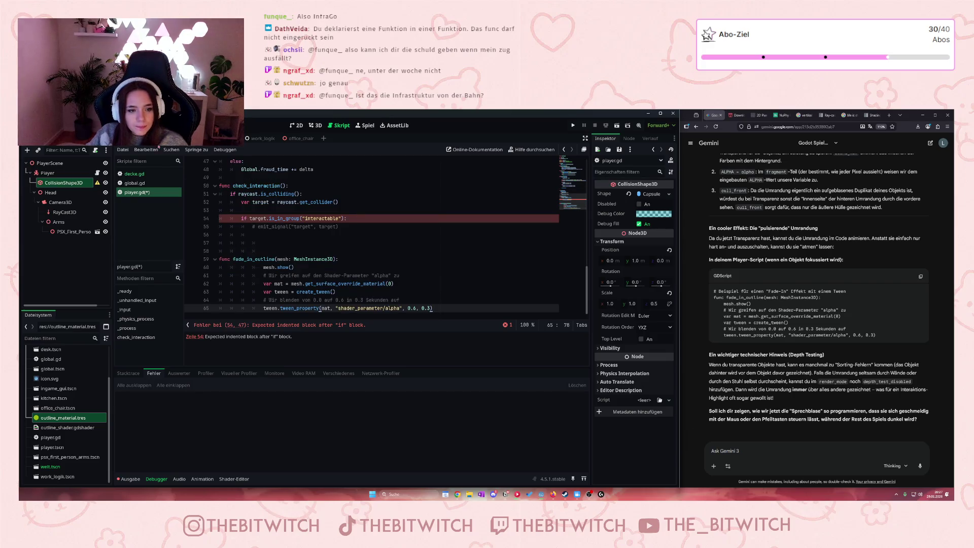
type("cay")
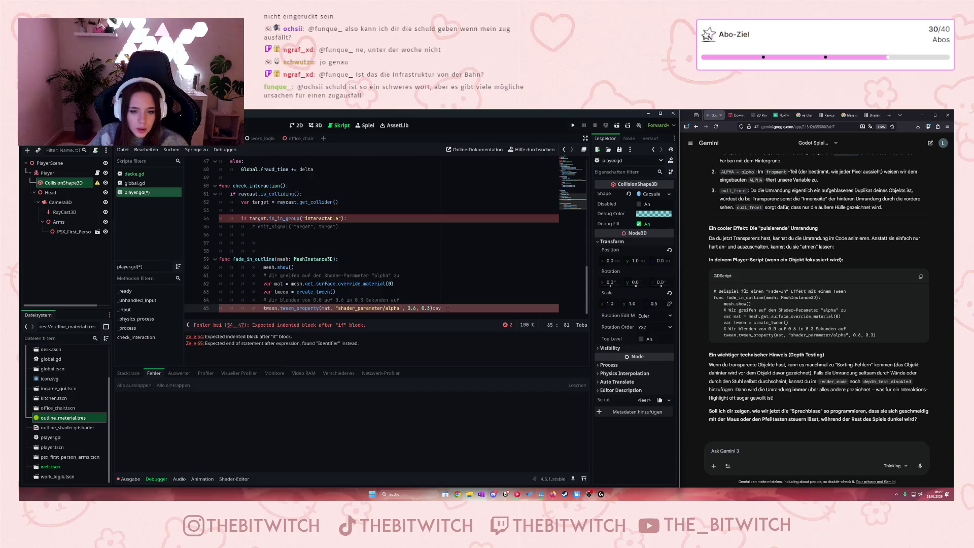
key("BackSpace")
key("BackSpace")
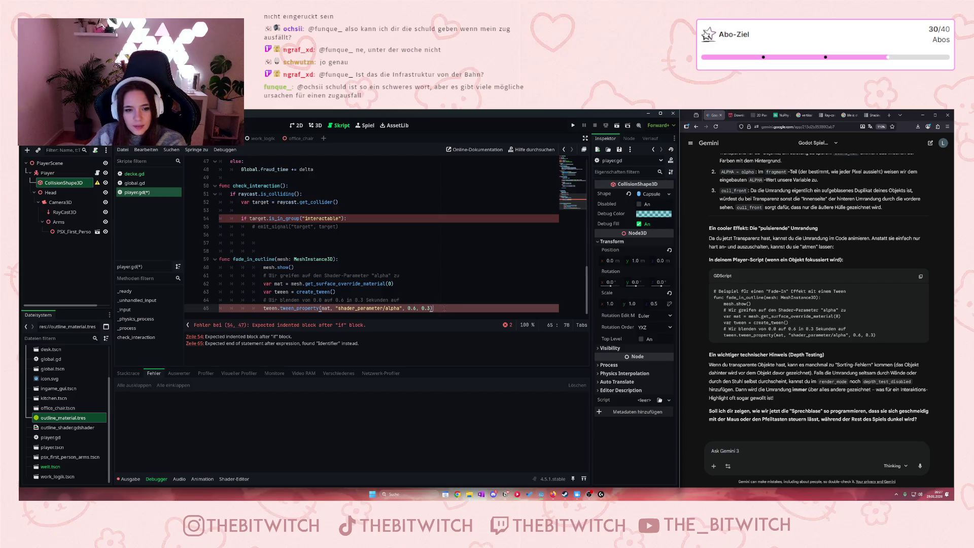
Step: Dedent the function body to top level and add a new line inside the interactable check
mouse_move(426, 302)
left_mouse_down()
mouse_move(261, 260)
mouse_move(264, 268)
left_mouse_up()
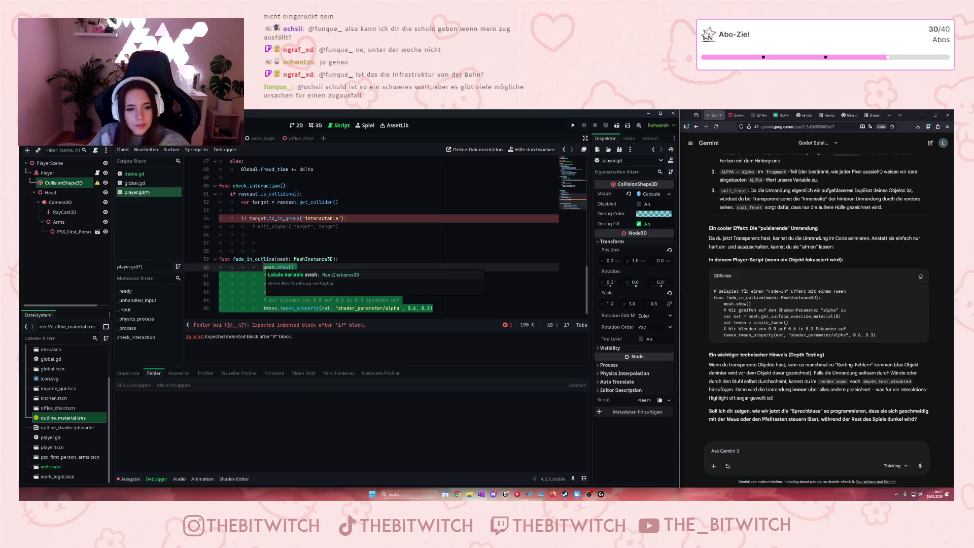
key("shift+Tab")
key("shift+Tab")
key("shift+Tab")
left_click(291, 259)
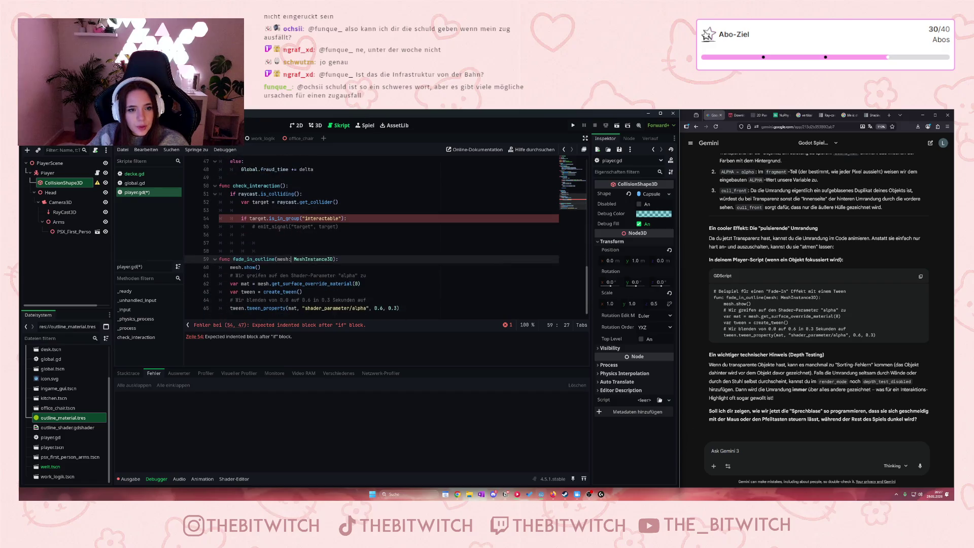
left_click(351, 227)
key("Return")
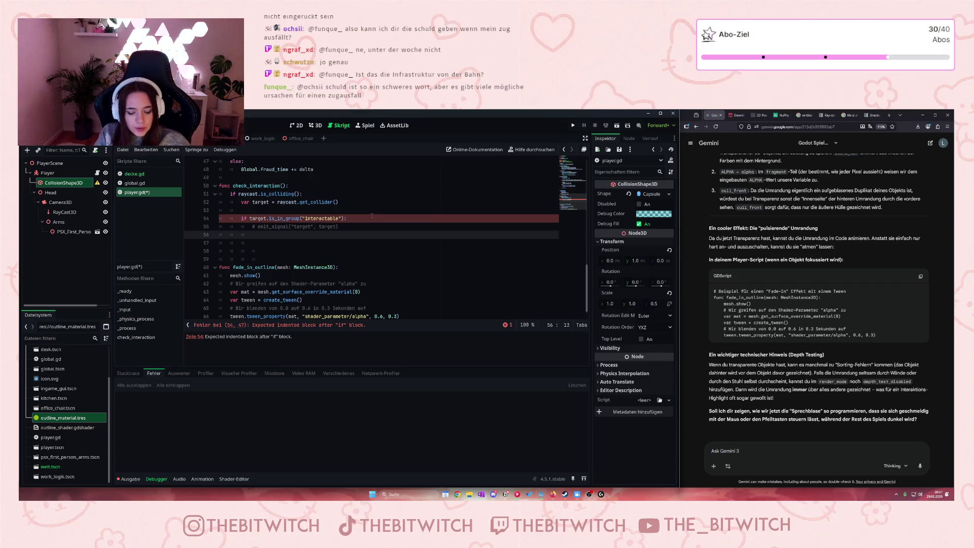
Step: Insert a fade_in_outline() call on line 56 and check the office_chair scene's OutlineMesh node
type("fade")
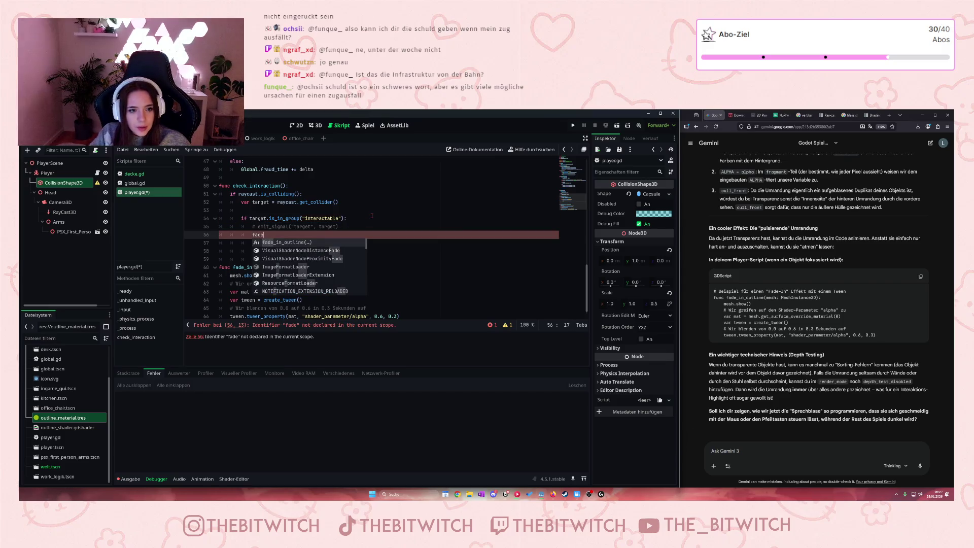
key("Escape")
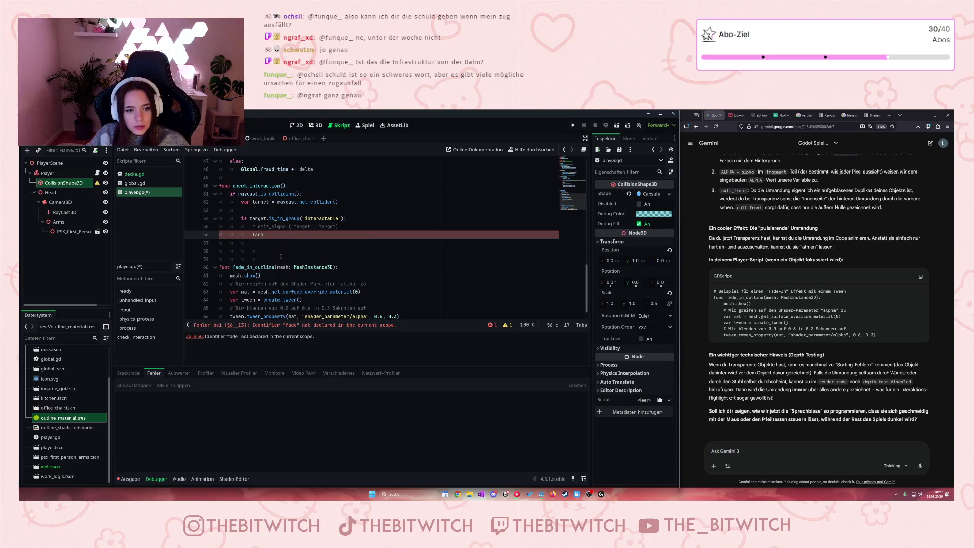
type("_")
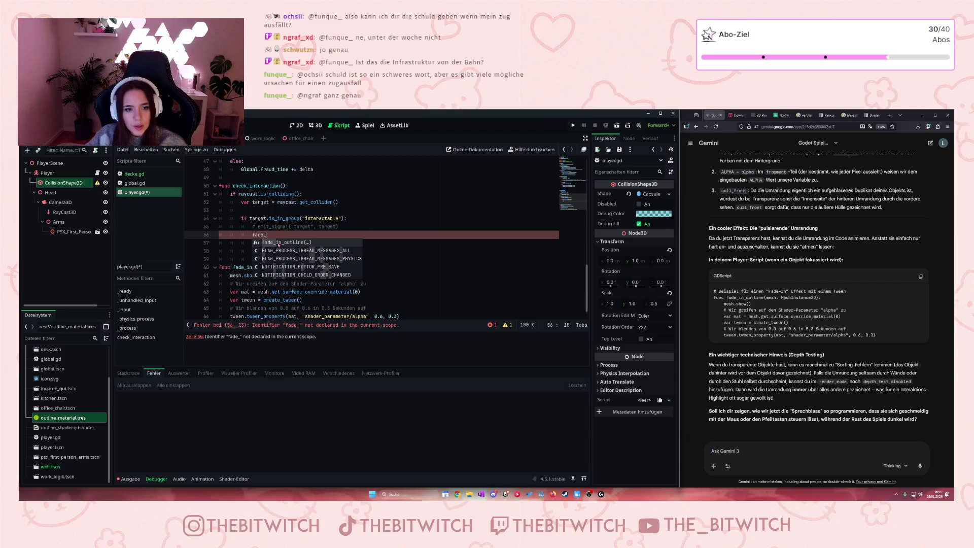
left_click(279, 243)
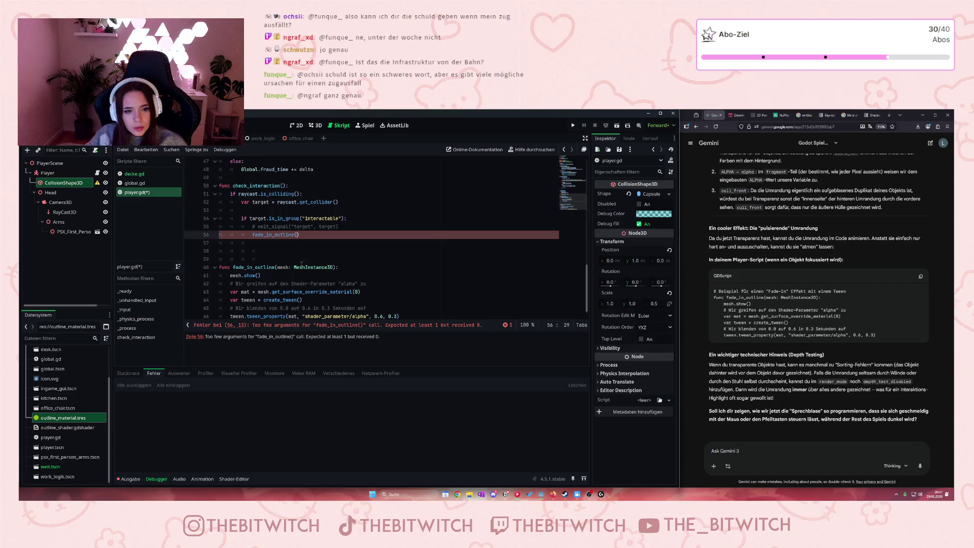
left_click(297, 140)
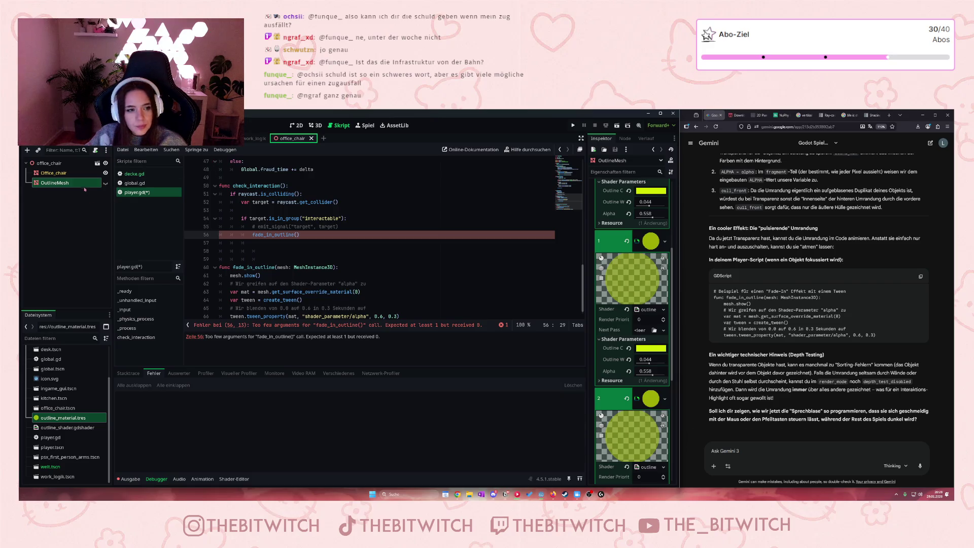
right_click(48, 183)
left_click(152, 138)
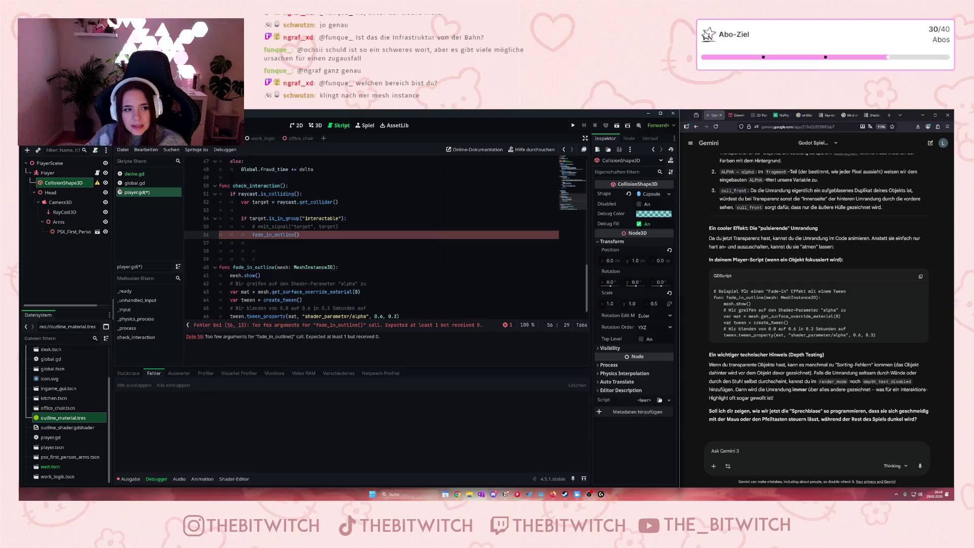
Step: Pass OutlineMesh as the argument of the fade_in_outline call
left_click(339, 308)
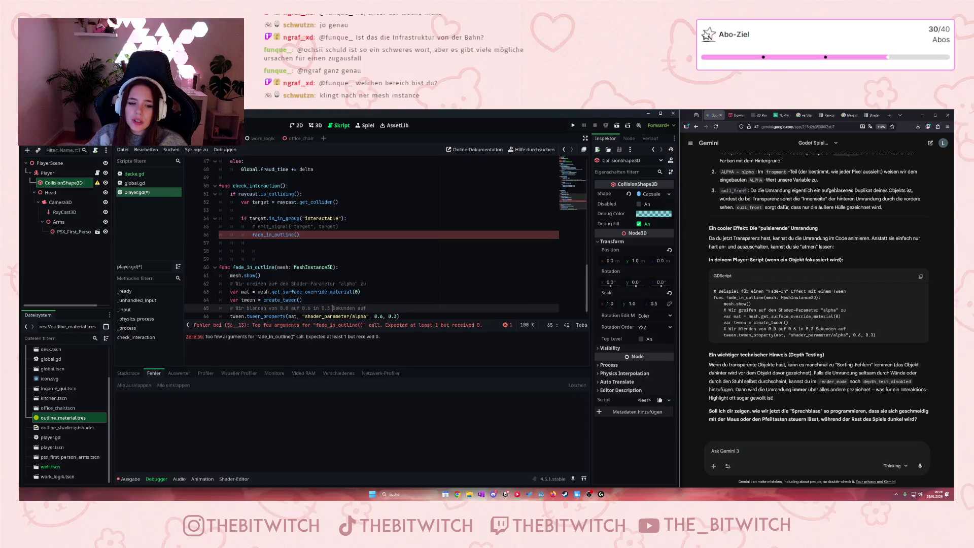
scroll(339, 301, "down", 1)
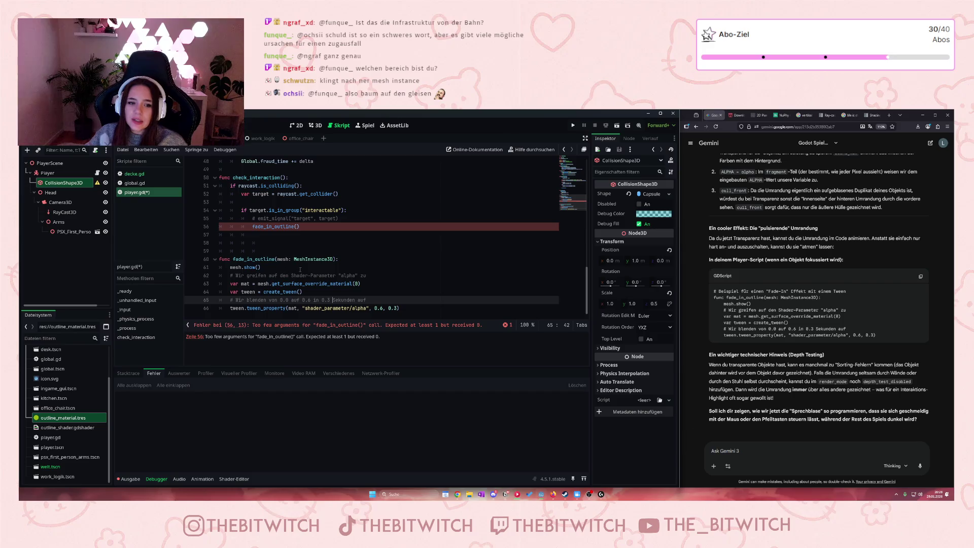
left_click(299, 226)
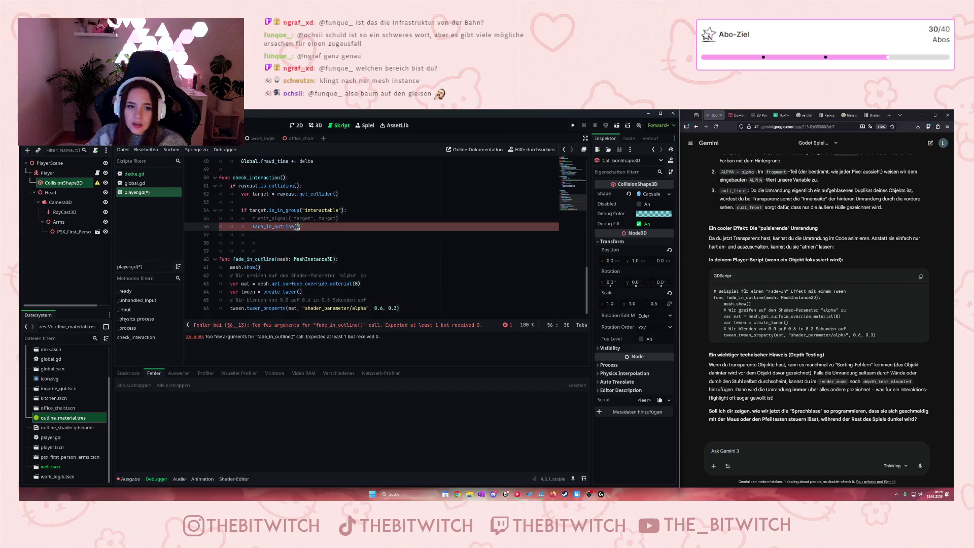
type("OutlineMesh")
left_click(323, 259)
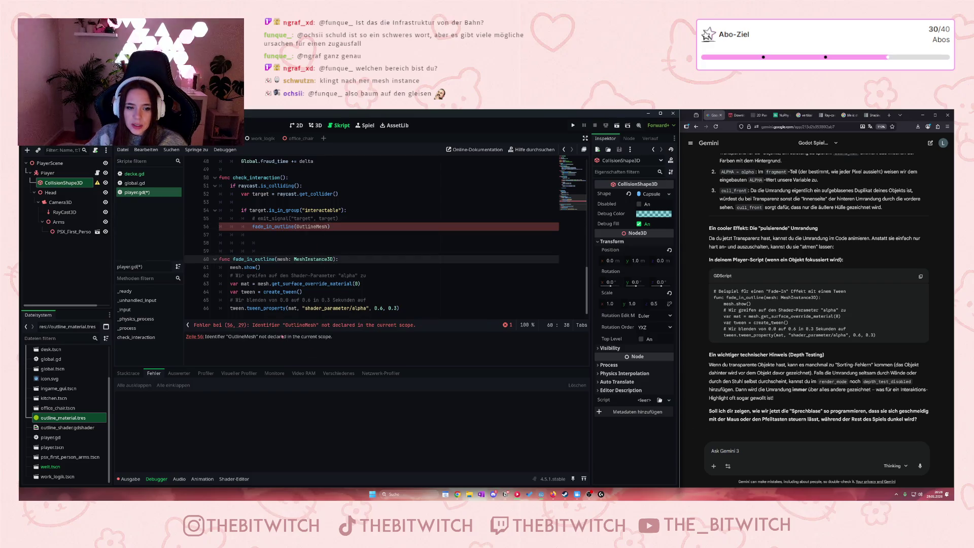
left_click(369, 226)
scroll(375, 227, "up", 15)
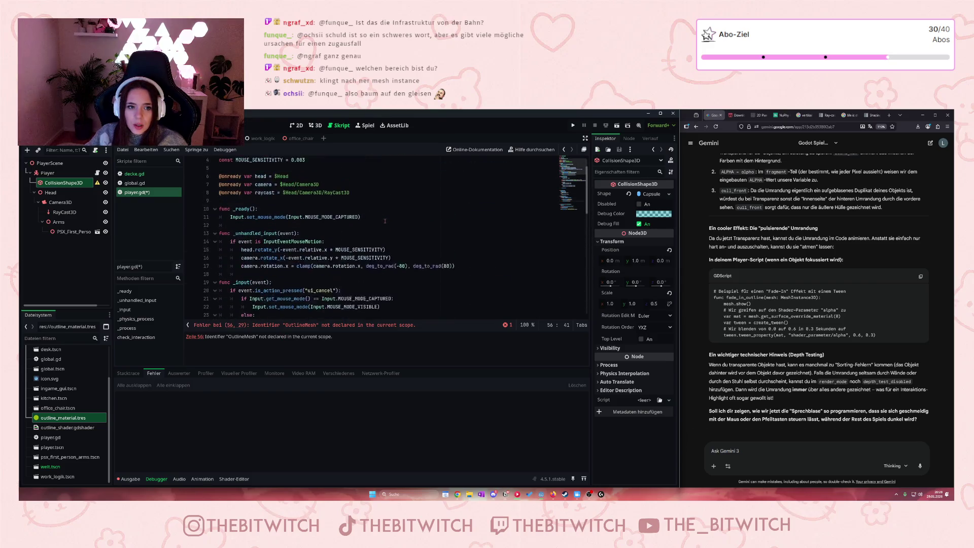
scroll(380, 229, "up", 1)
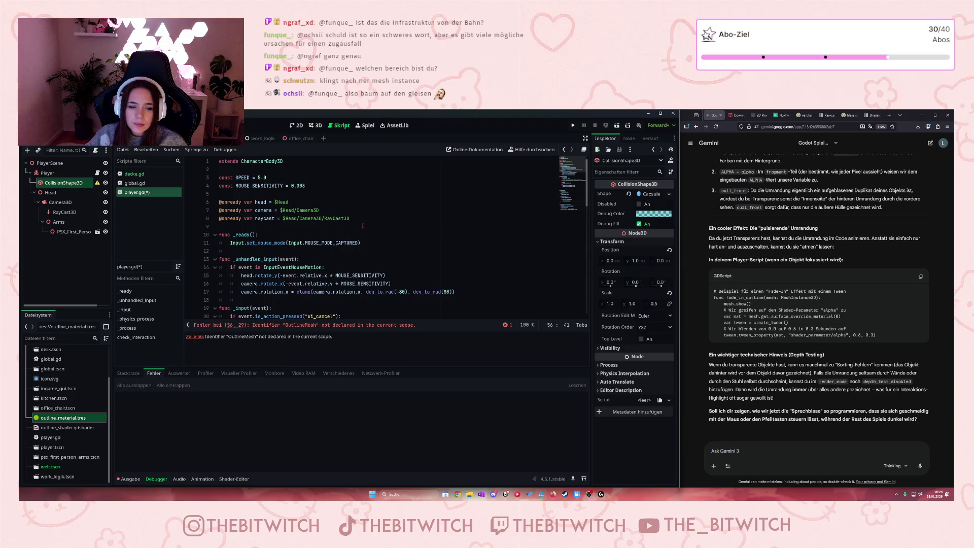
left_click(362, 222)
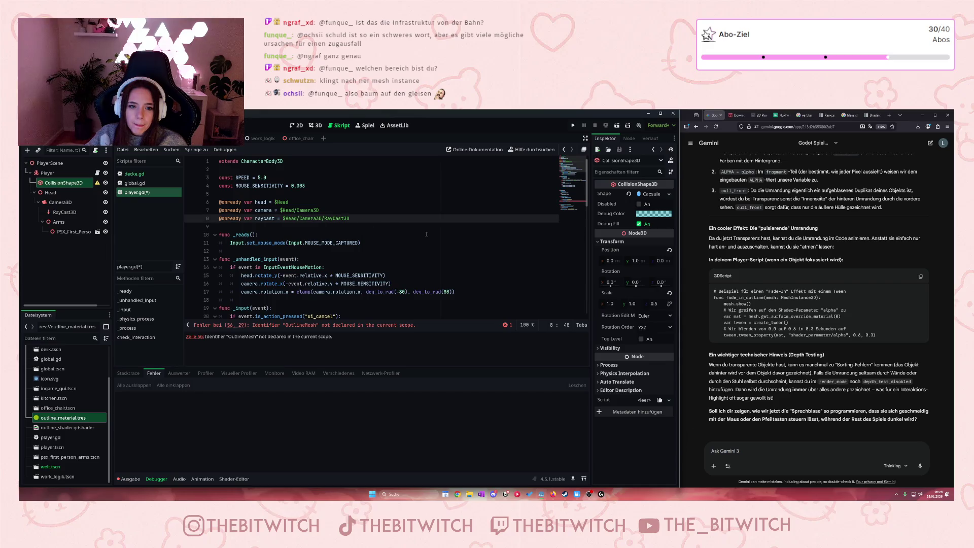
key("Return")
type("onread")
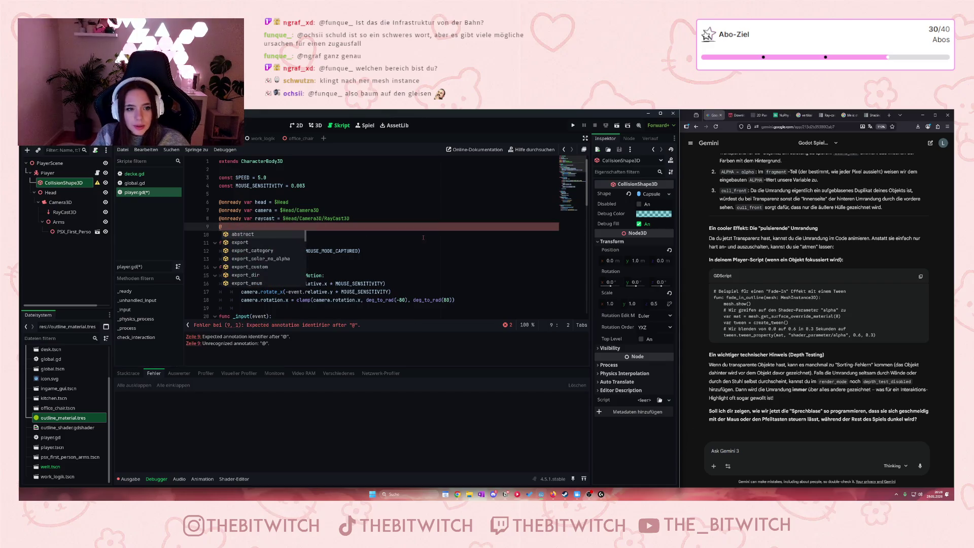
type("y")
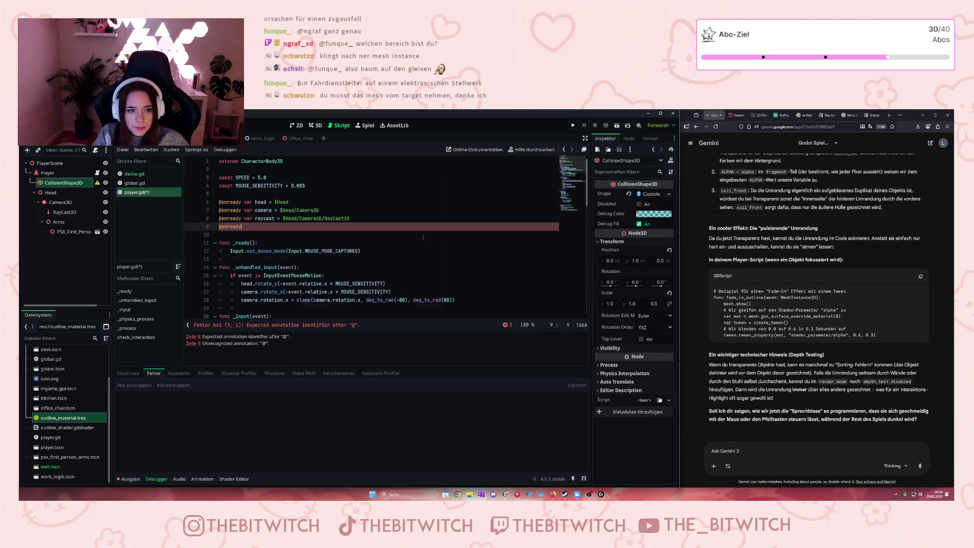
type(" var ")
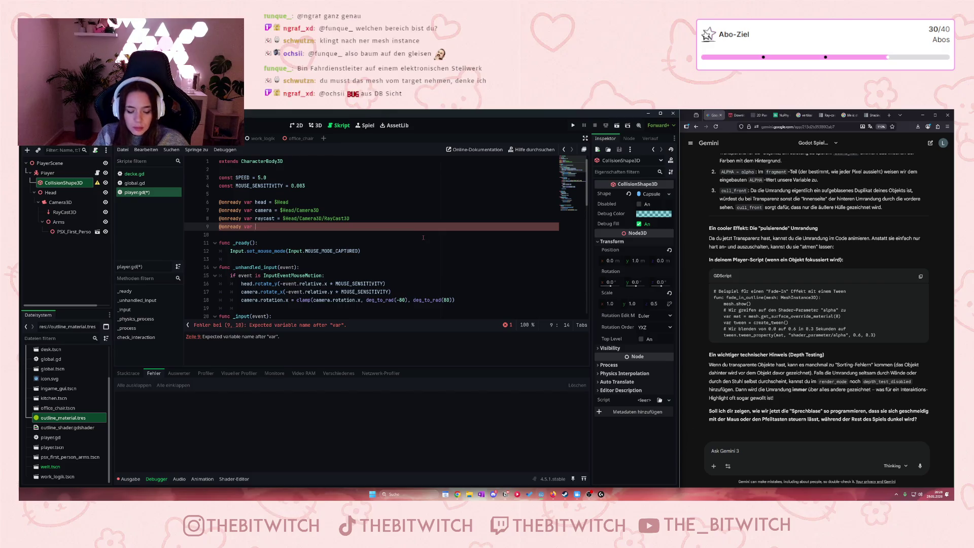
type("mesh =")
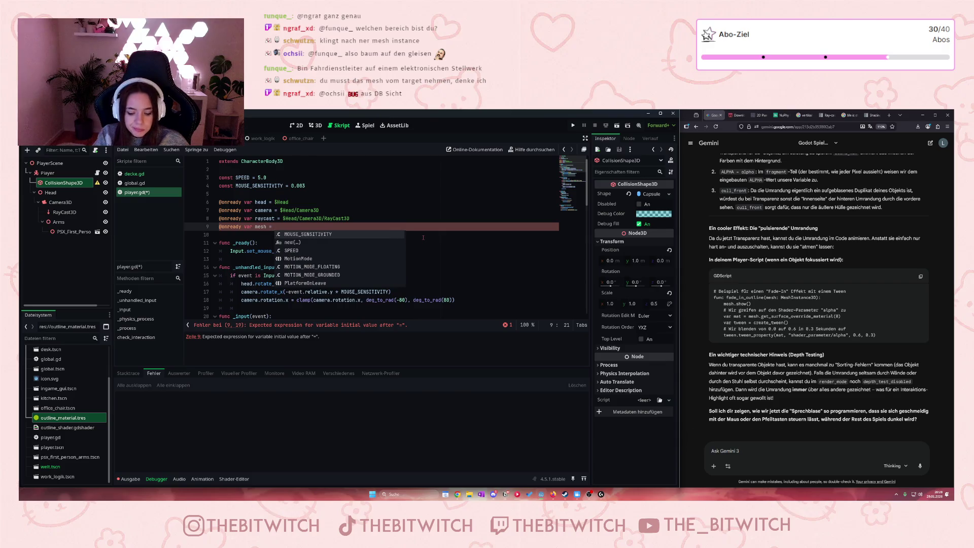
type(" $")
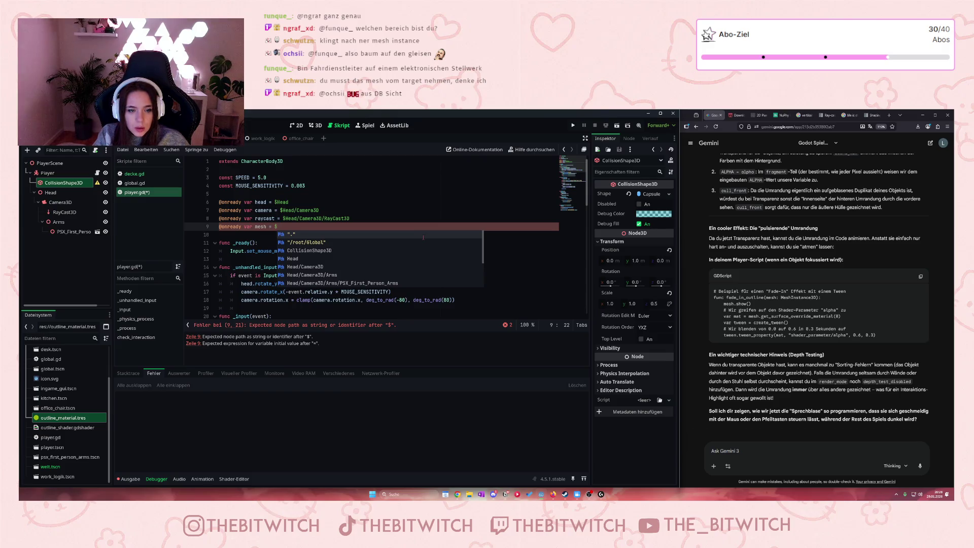
key("BackSpace")
type("\"")
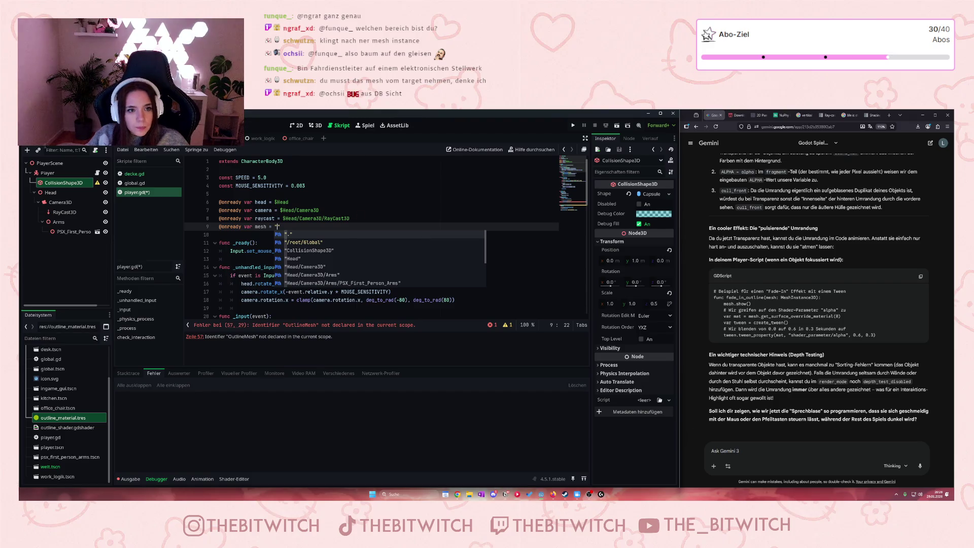
left_click(328, 245)
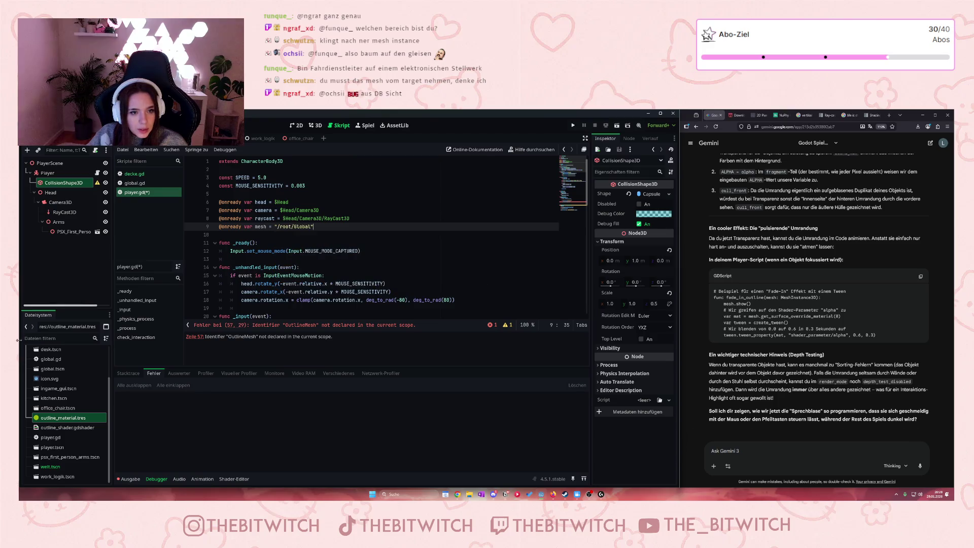
scroll(91, 428, "up", 3)
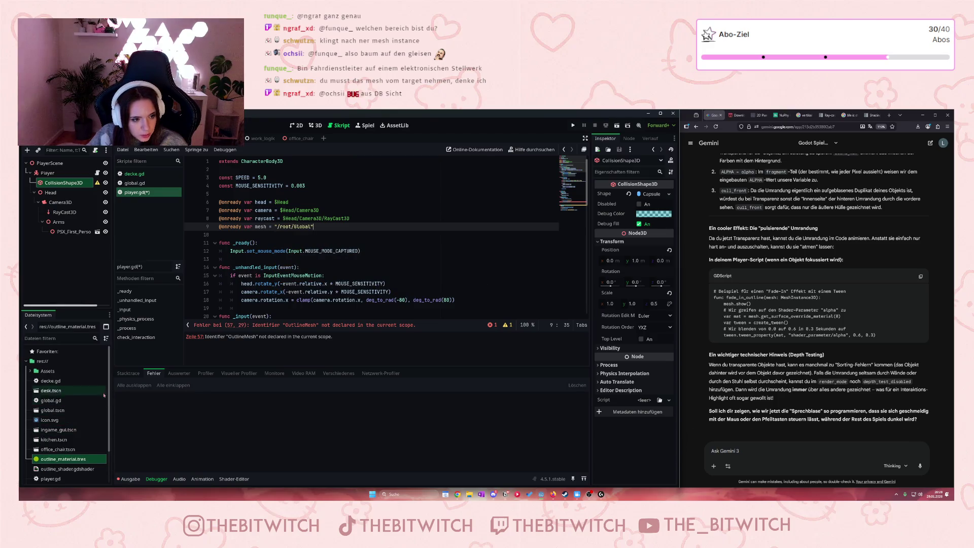
scroll(80, 404, "down", 3)
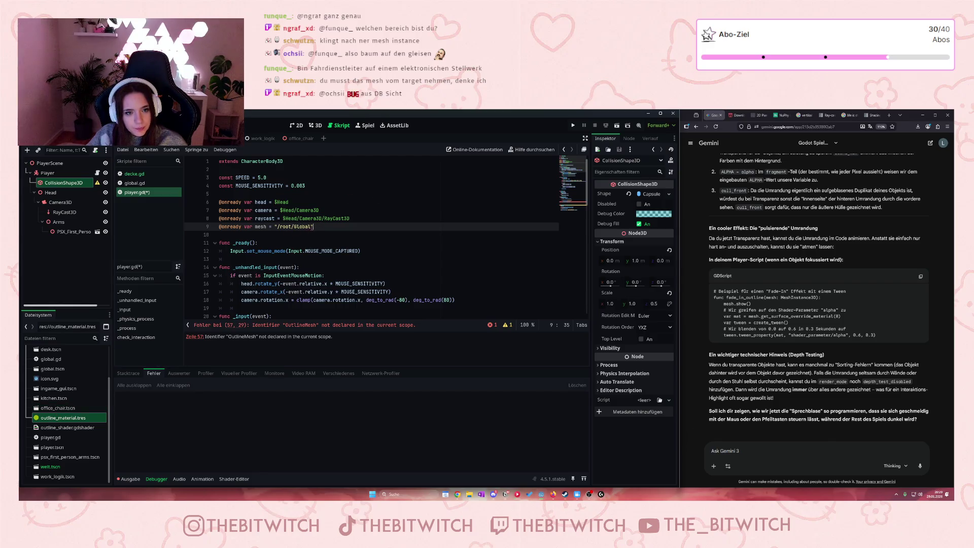
Step: Rework the mesh node path, ending with the "." current-node path
left_click_drag(312, 226, 281, 227)
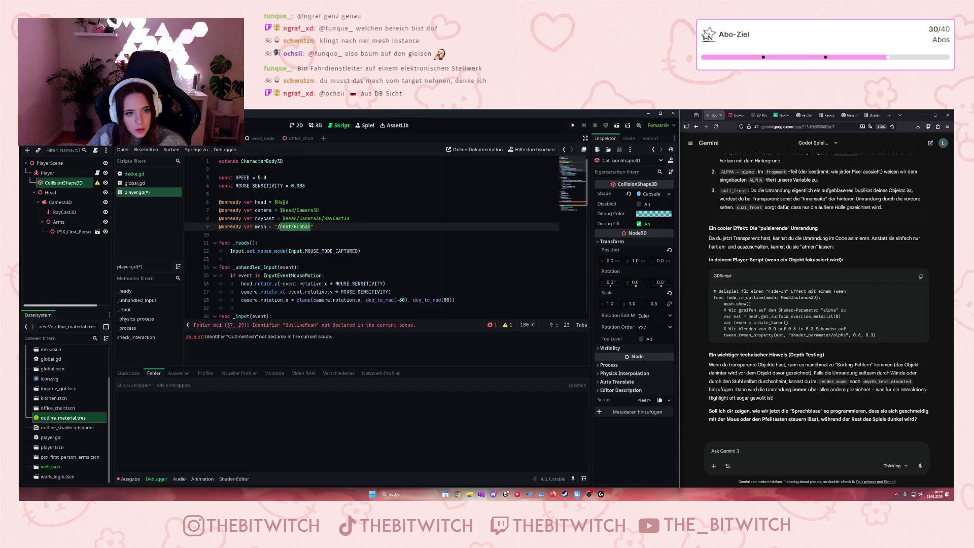
type("office")
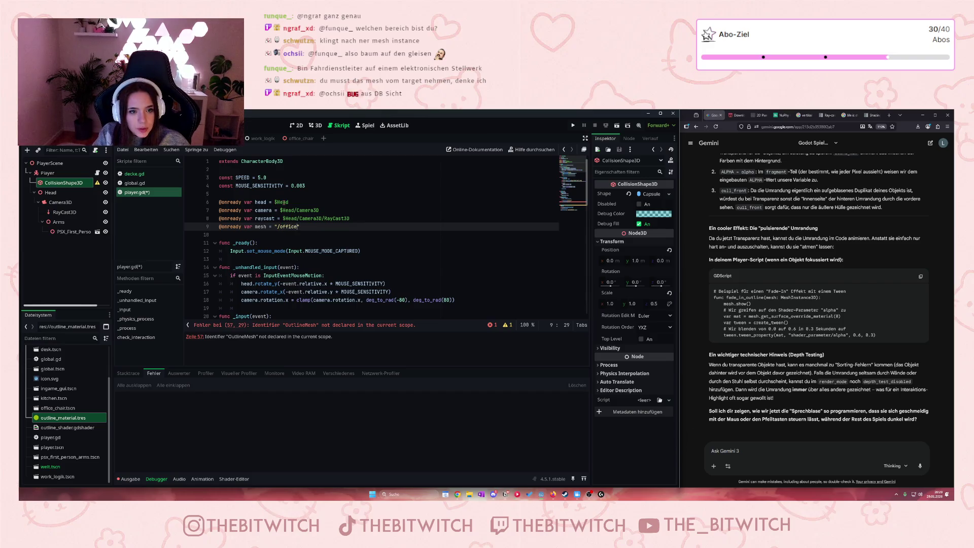
key("BackSpace")
key("BackSpace")
key("BackSpace")
type("O")
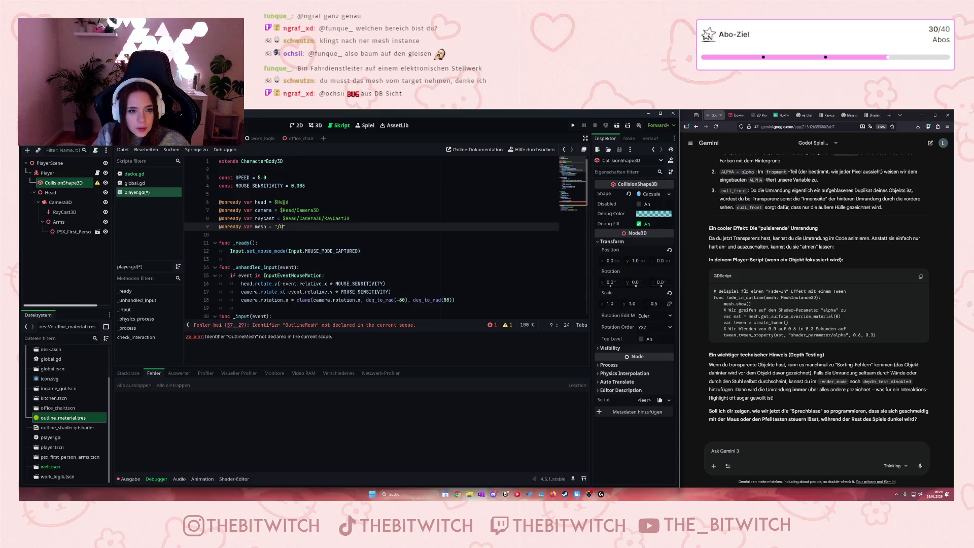
key("BackSpace")
key("BackSpace")
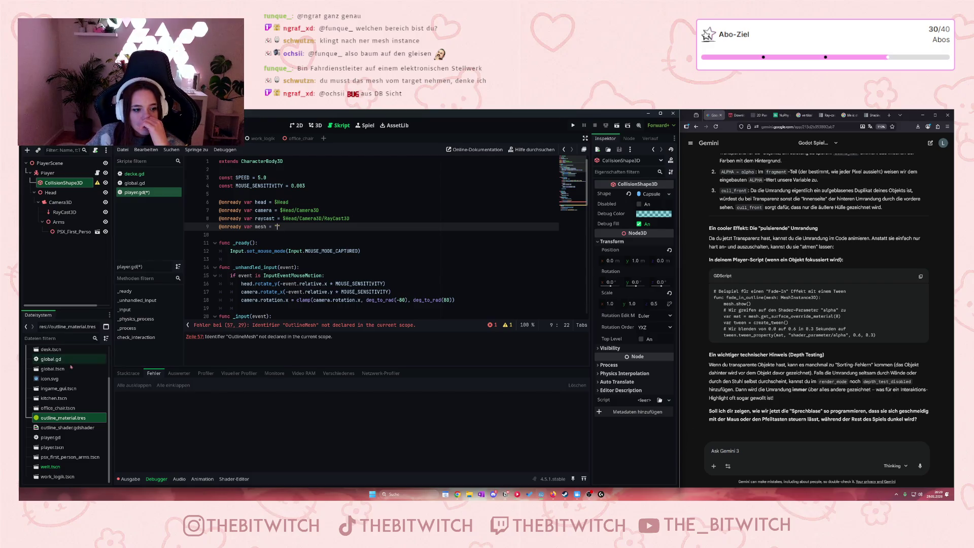
scroll(67, 399, "up", 3)
scroll(67, 400, "down", 3)
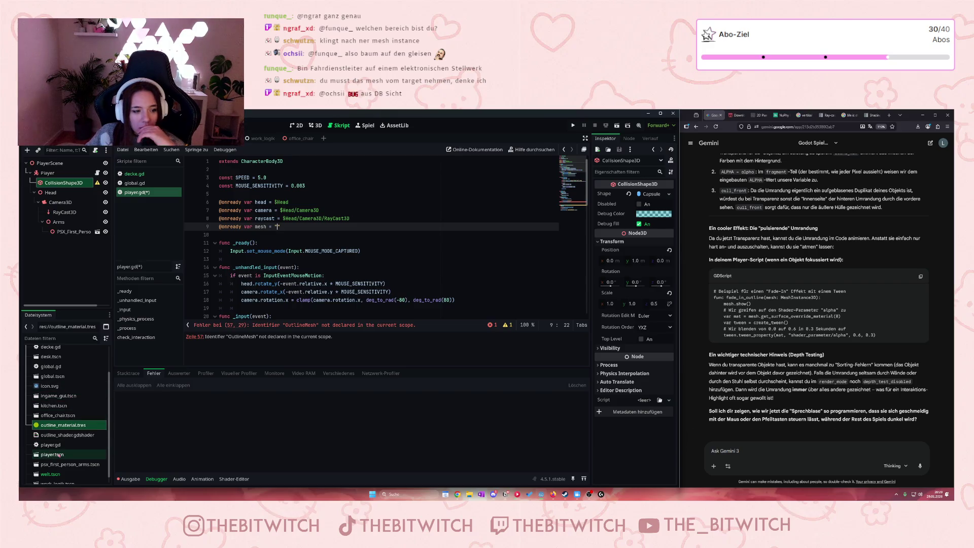
left_click(277, 227)
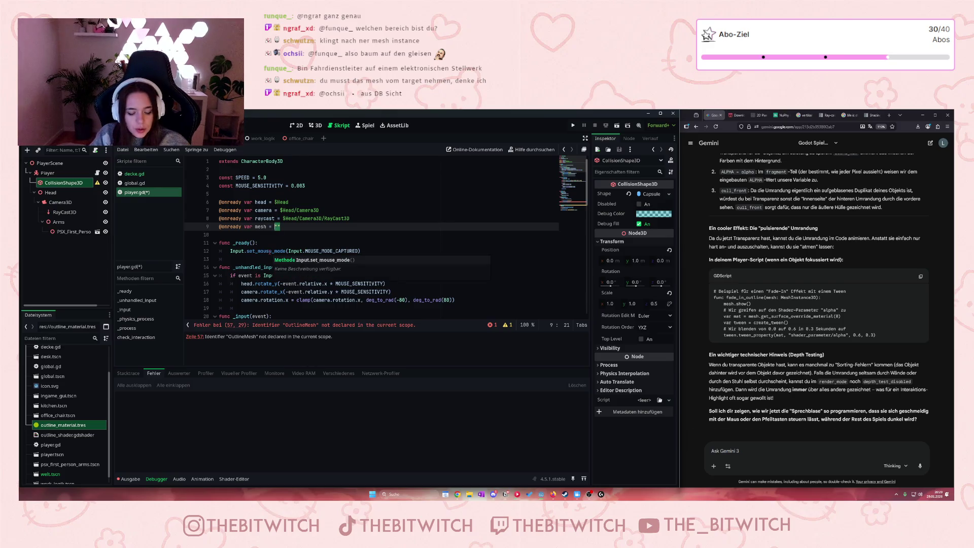
key("Delete")
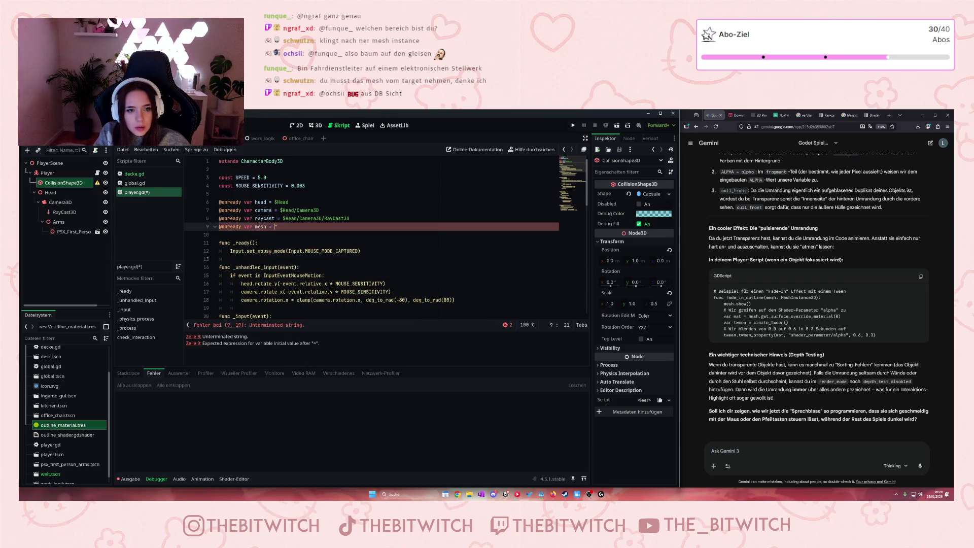
key("BackSpace")
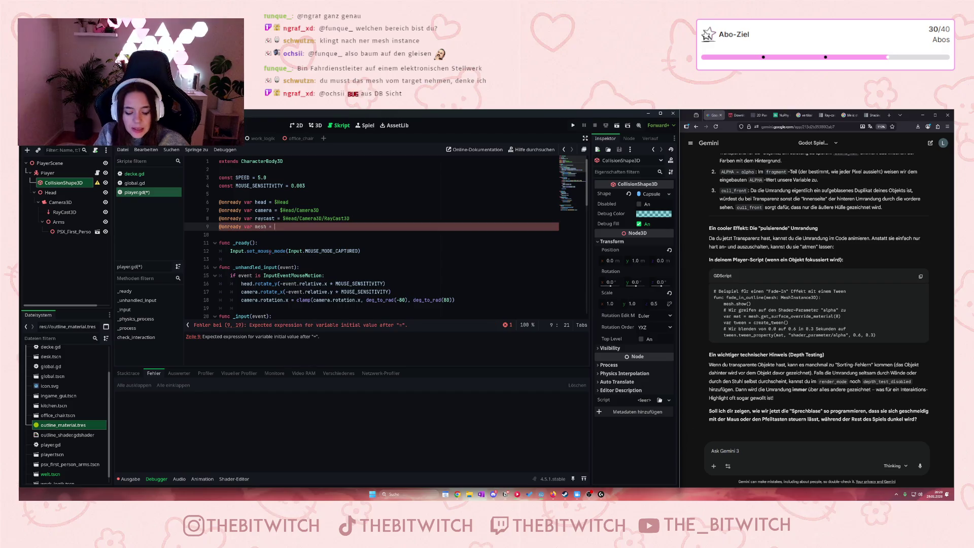
type(".")
key("BackSpace")
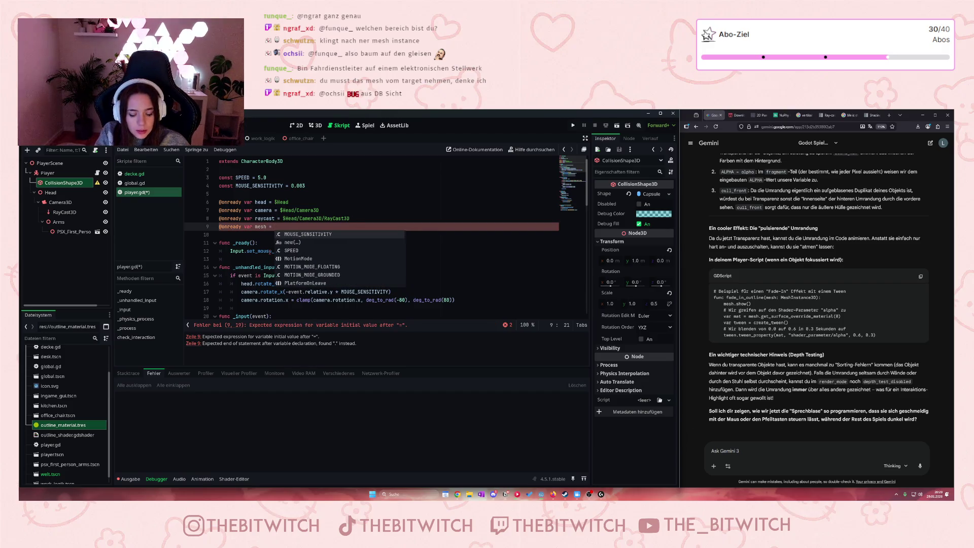
type("\"")
key("Escape")
type("$")
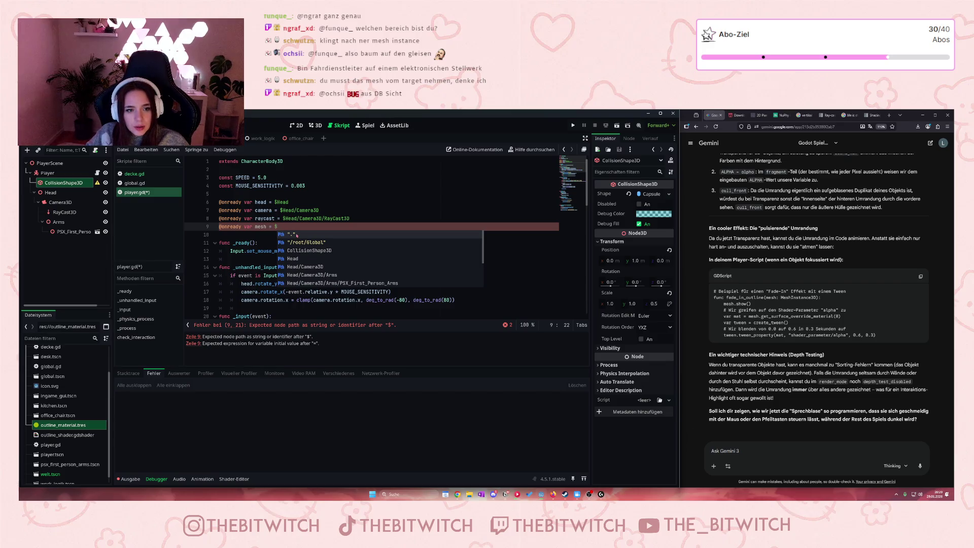
left_click(298, 237)
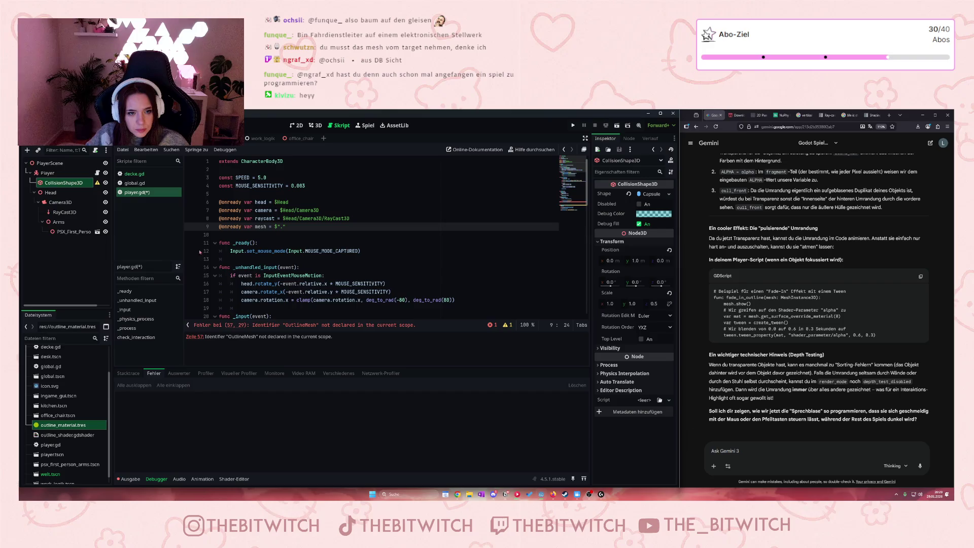
Step: Replace OutlineMesh with target in the fade_in_outline call on line 57
scroll(347, 238, "down", 13)
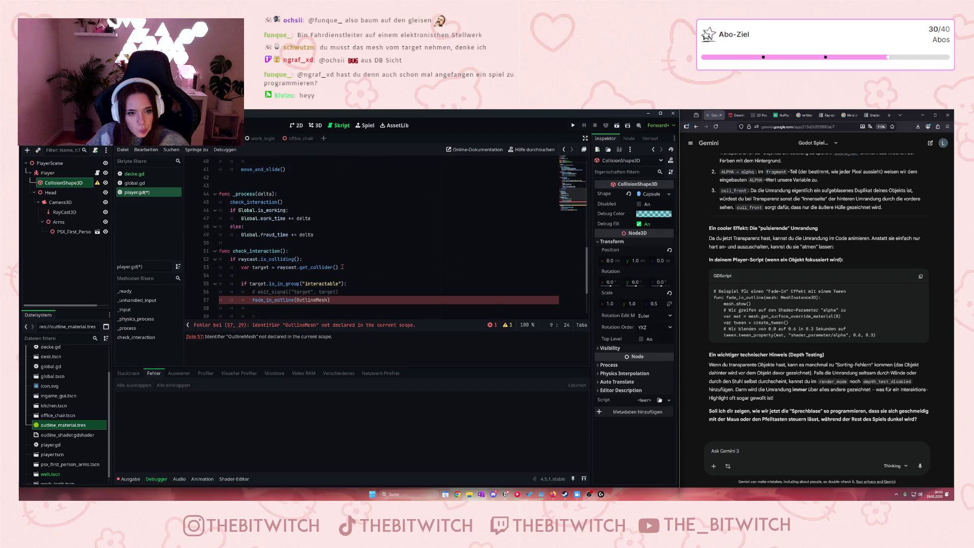
scroll(342, 267, "down", 1)
left_click(297, 275)
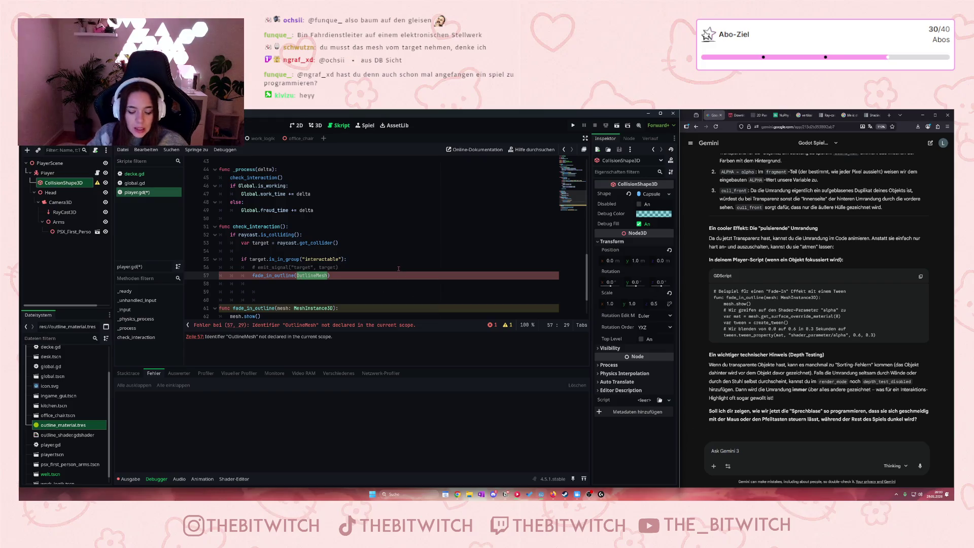
type("tagr")
key("BackSpace")
key("BackSpace")
type("rget")
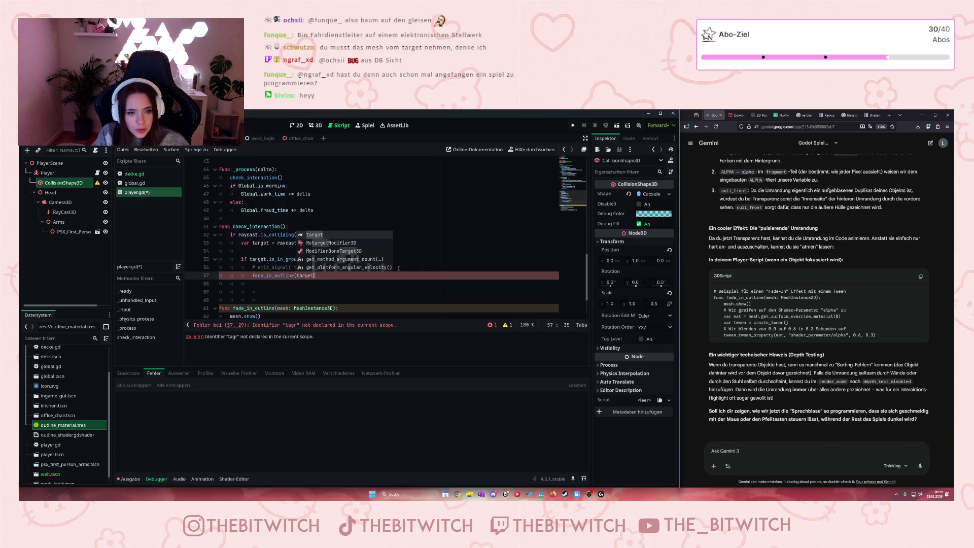
left_click(373, 259)
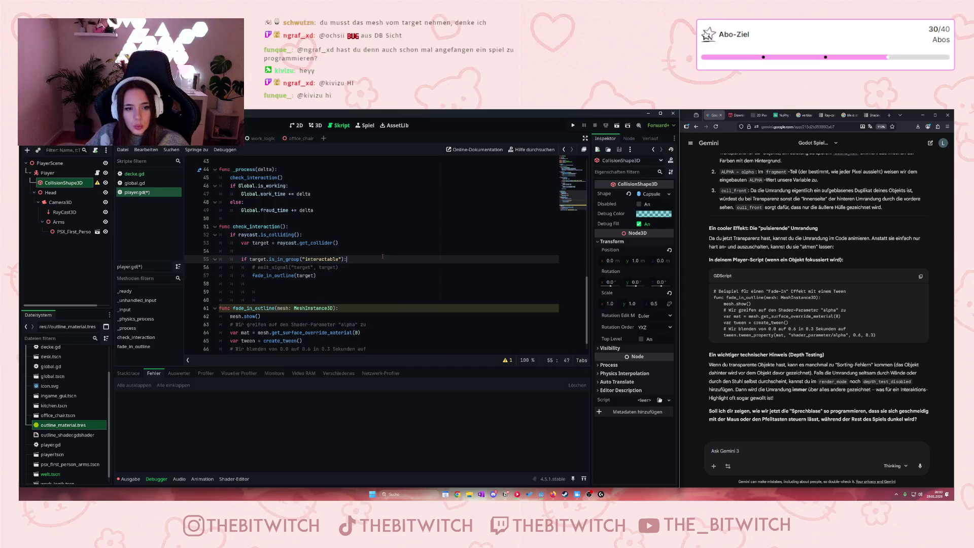
Step: Delete the unused mesh variable line and save player.gd
scroll(366, 255, "up", 2)
scroll(366, 255, "up", 10)
left_click(201, 227)
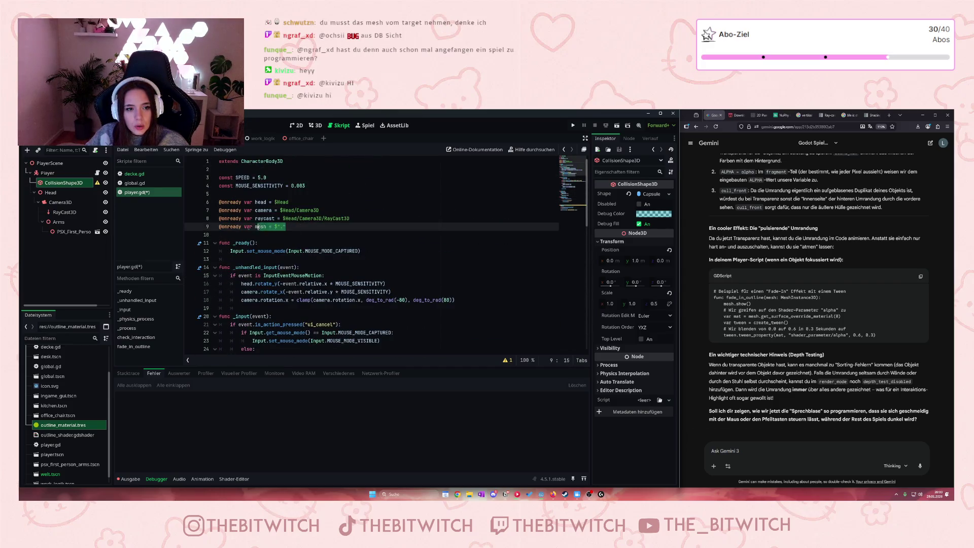
key("BackSpace")
key("BackSpace")
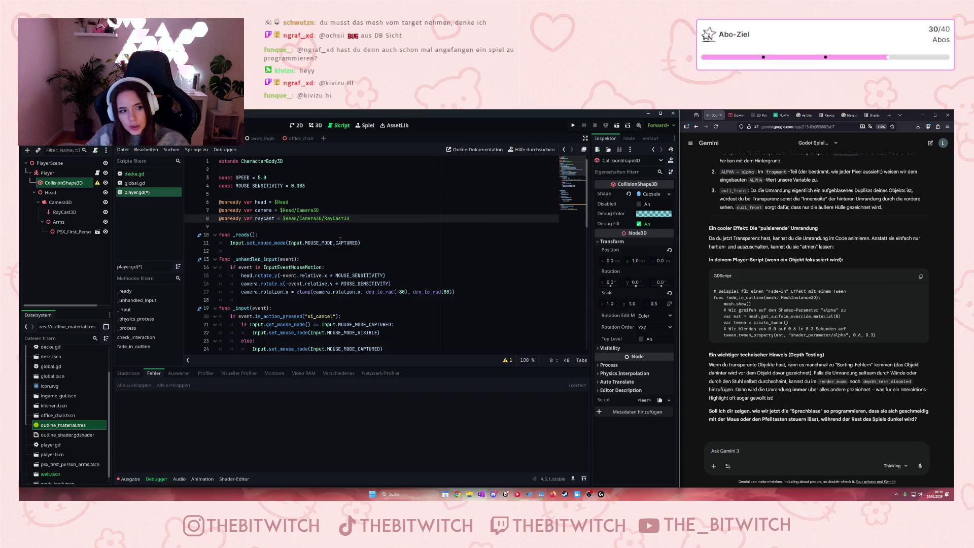
left_click(338, 243)
scroll(338, 246, "down", 12)
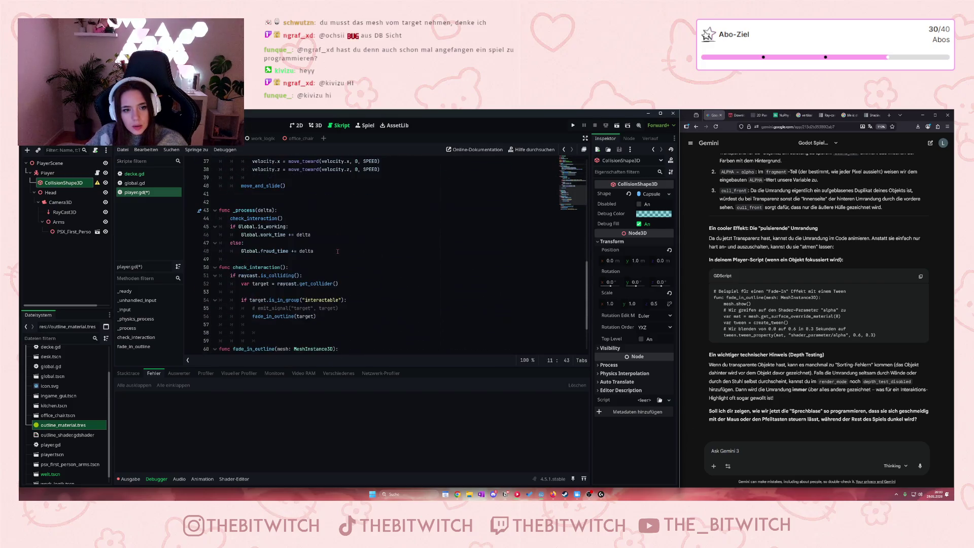
key("ctrl+s")
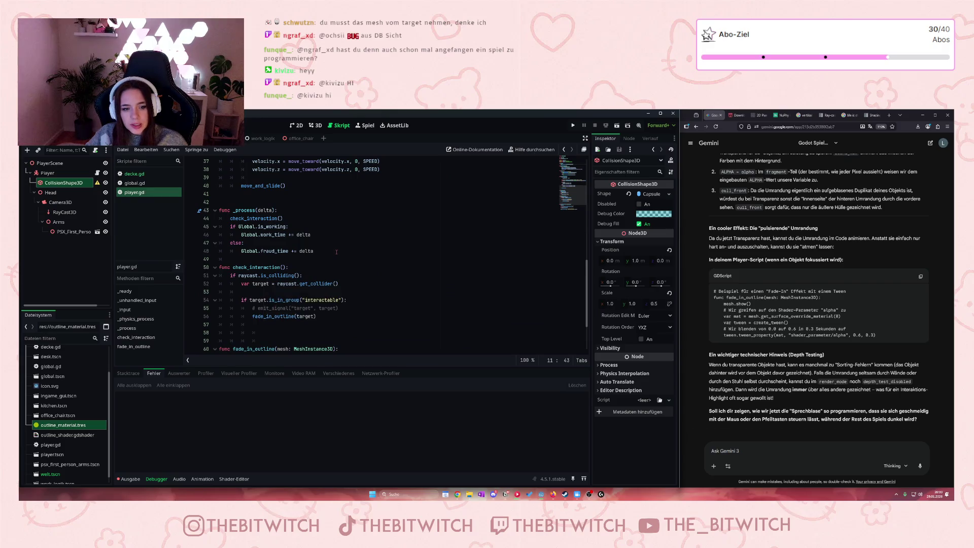
scroll(338, 251, "down", 3)
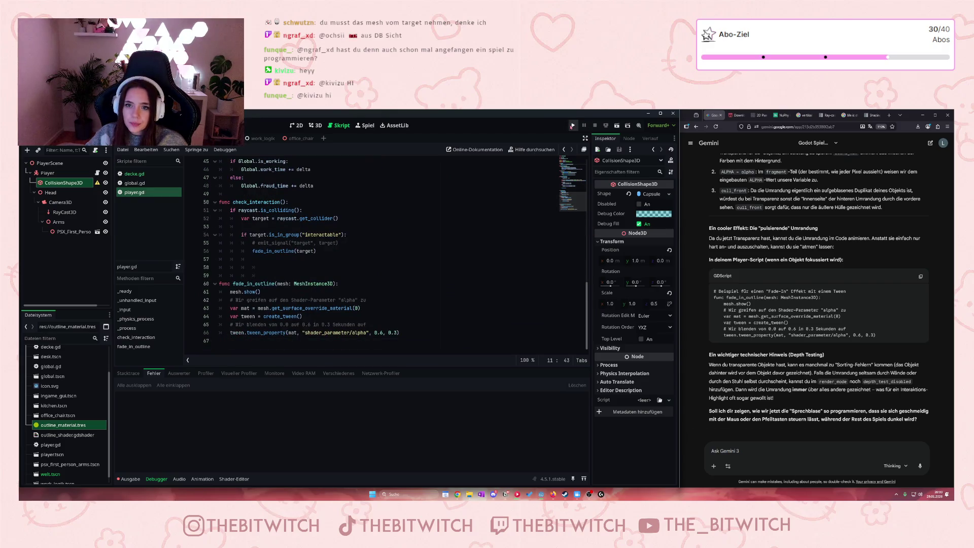
Step: Run the game until it halts on the fade_in_outline error
left_click(573, 125)
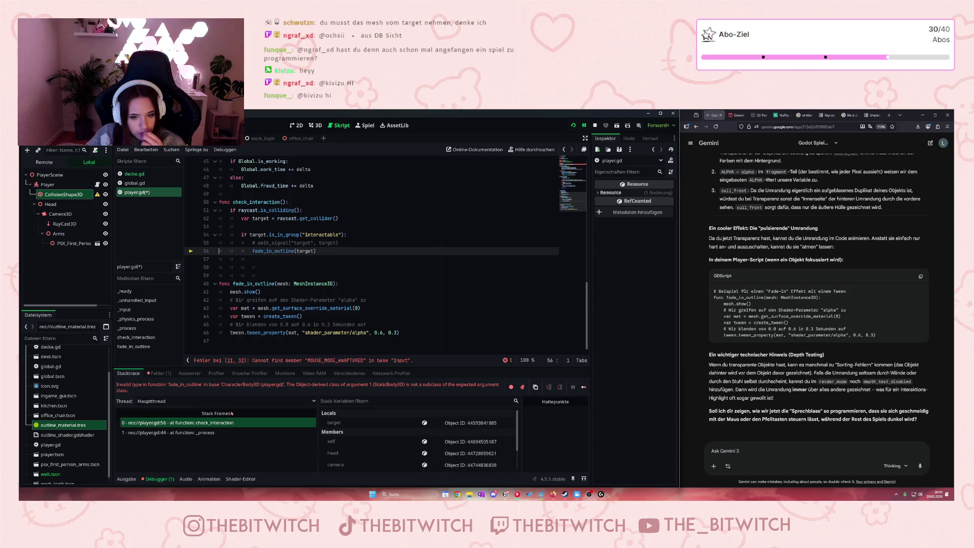
scroll(406, 444, "down", 1)
scroll(405, 443, "up", 1)
Step: Inspect the target variable and compare stack frames 0 and 1, ending on _process at line 44
left_click(345, 424)
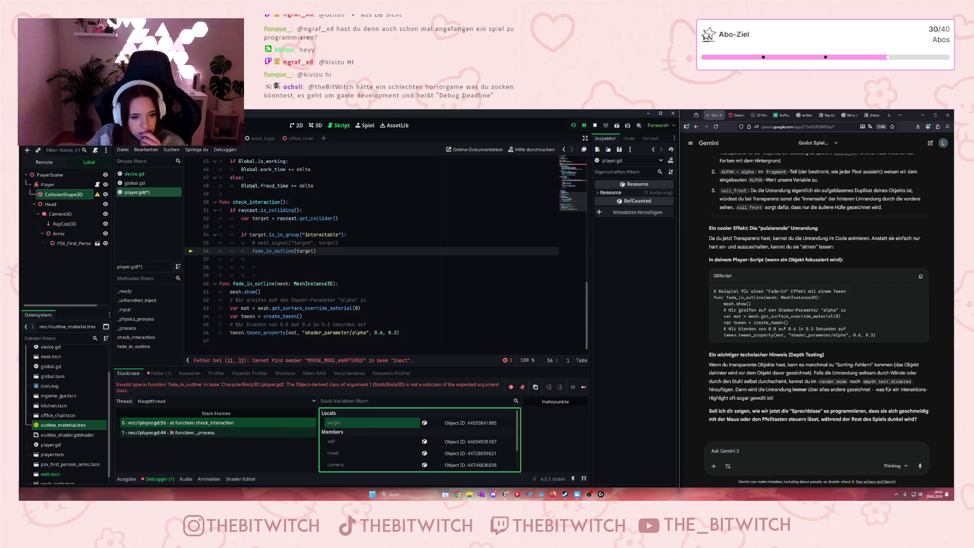
left_click(193, 432)
left_click(193, 423)
left_click(197, 432)
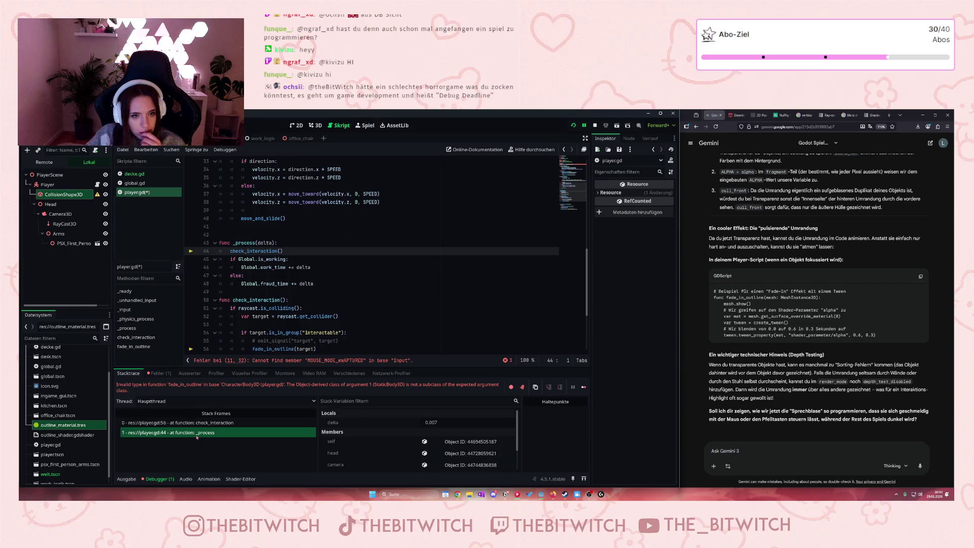
left_click(195, 423)
left_click(199, 435)
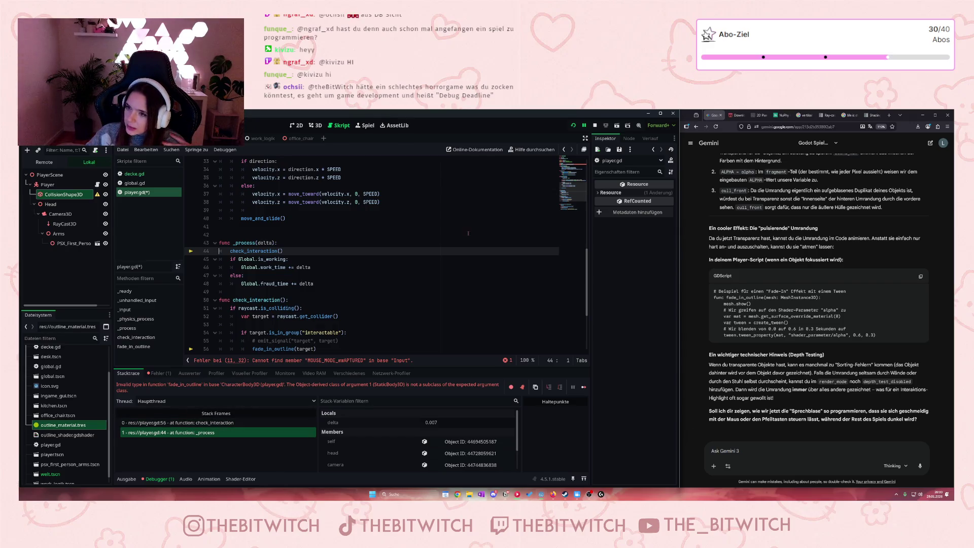
Step: In a new Firefox tab, enter the search 'debug deadline'
left_click(890, 117)
left_click(890, 116)
type("debug")
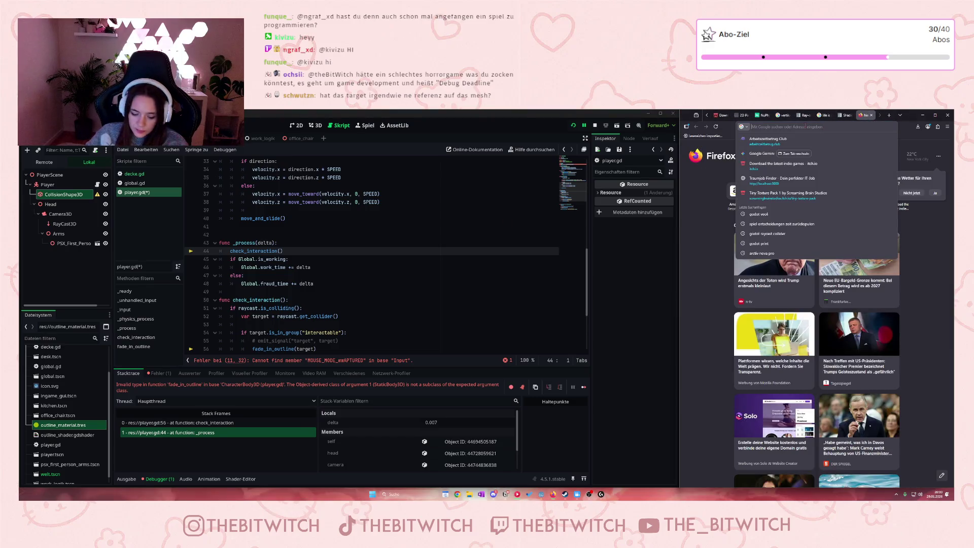
type(" deadline")
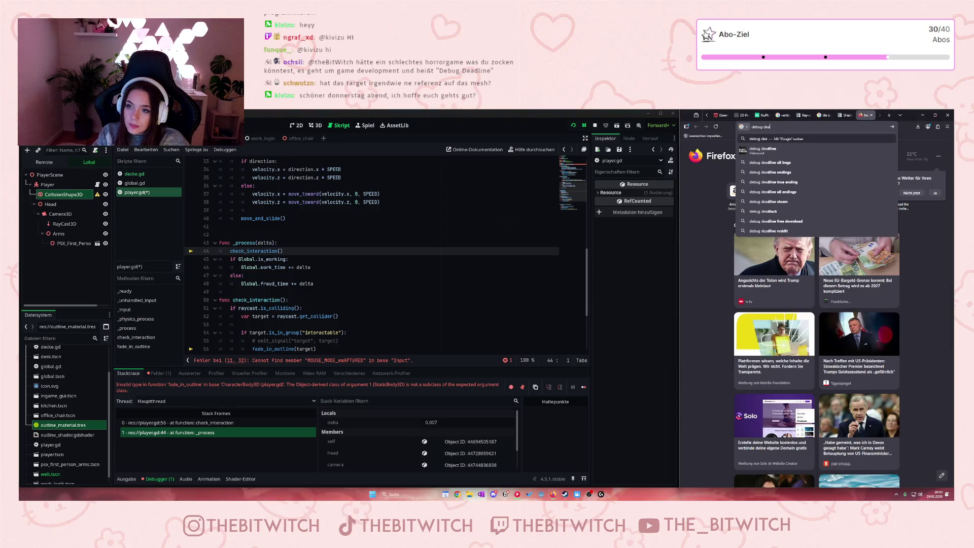
Step: Search 'debug deadline', open the DEBUG DEADLINE Steam page, and browse its screenshots
key("Return")
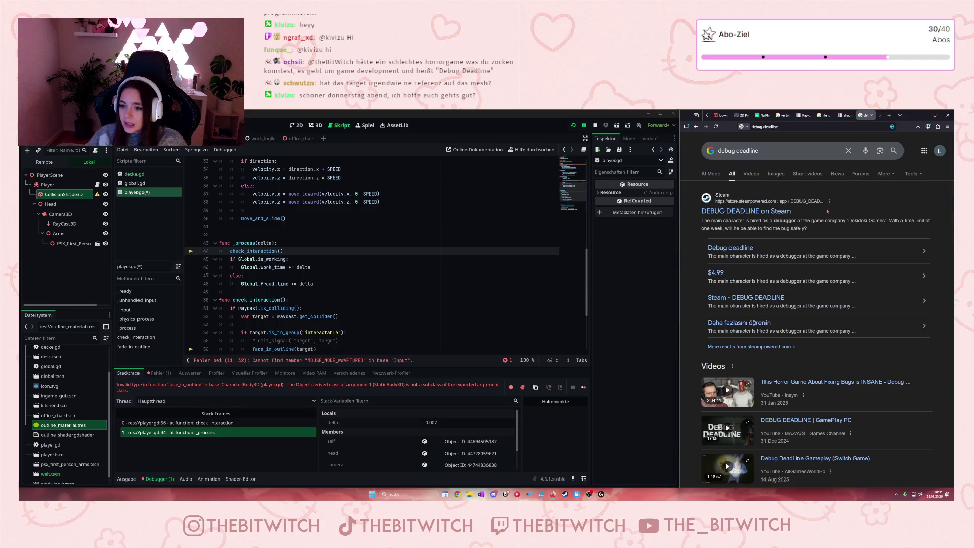
left_click(795, 211)
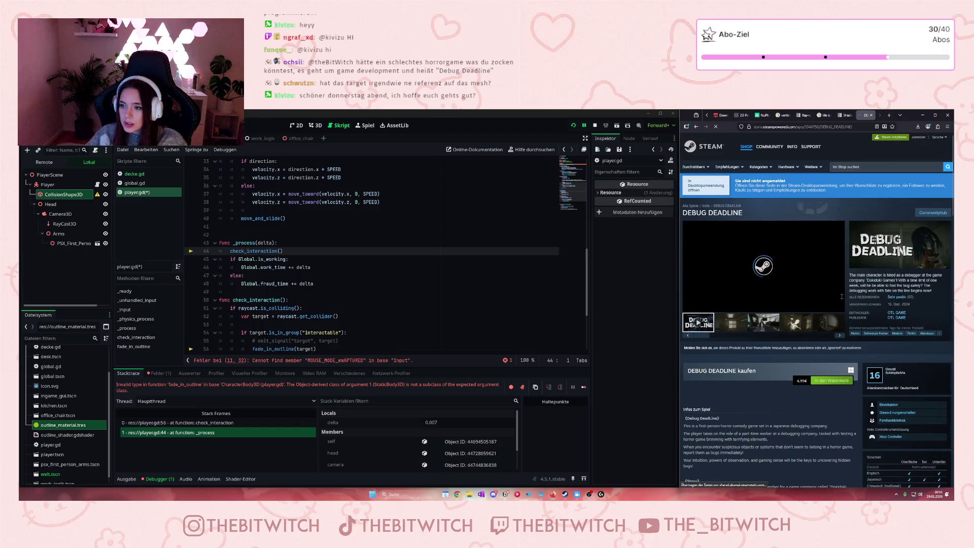
left_click(762, 325)
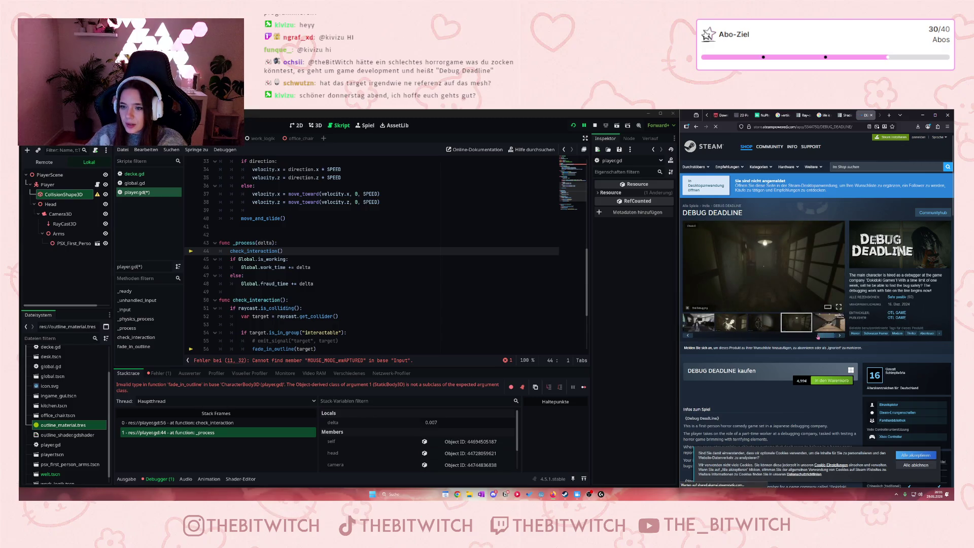
scroll(817, 315, "down", 3)
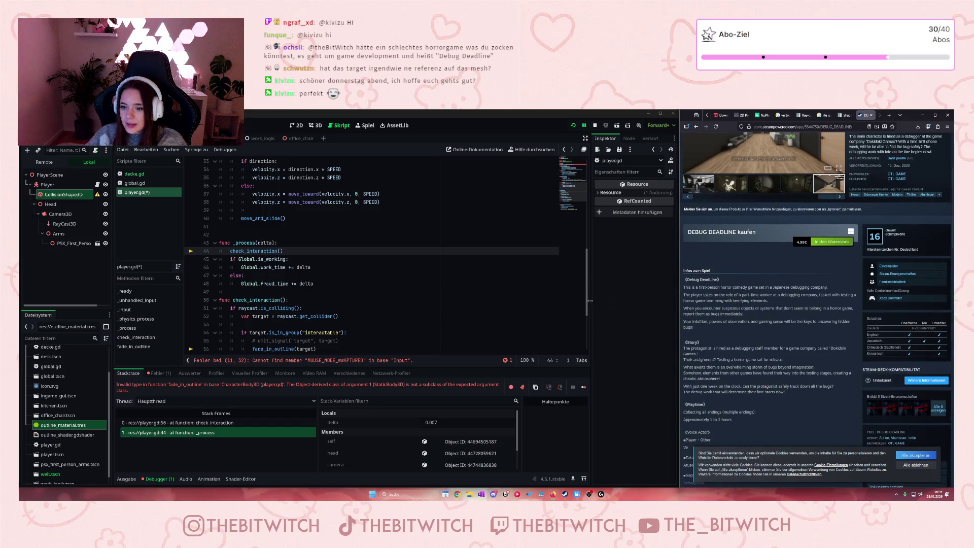
scroll(715, 314, "down", 1)
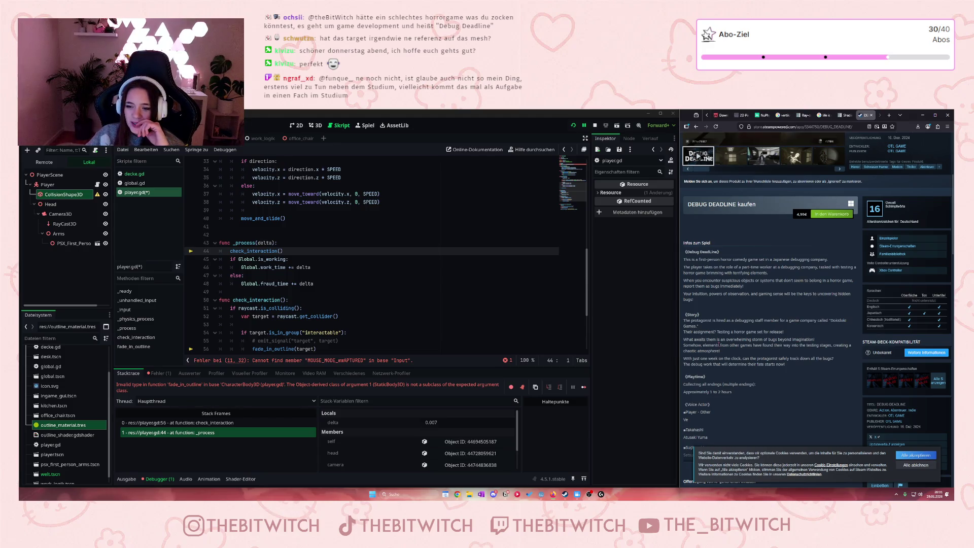
scroll(718, 344, "up", 5)
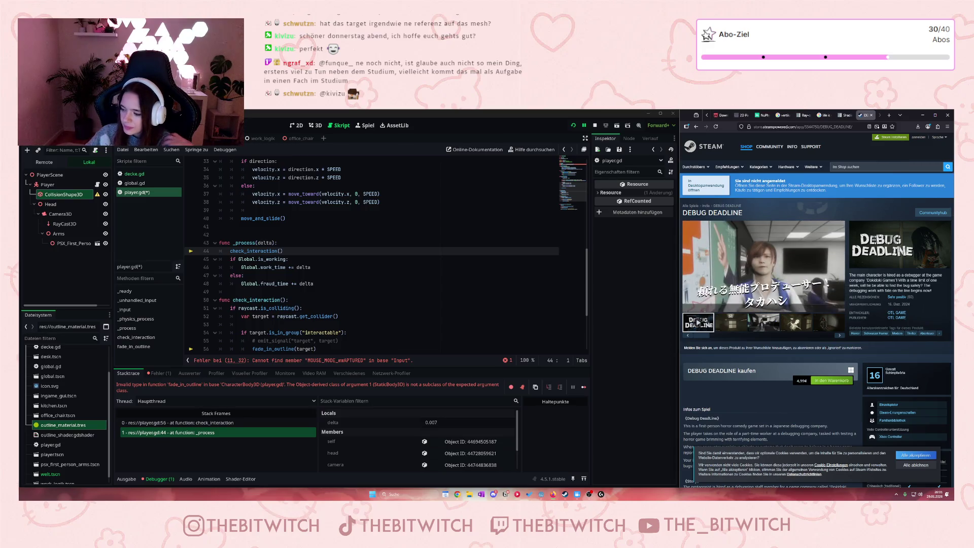
mouse_move(758, 292)
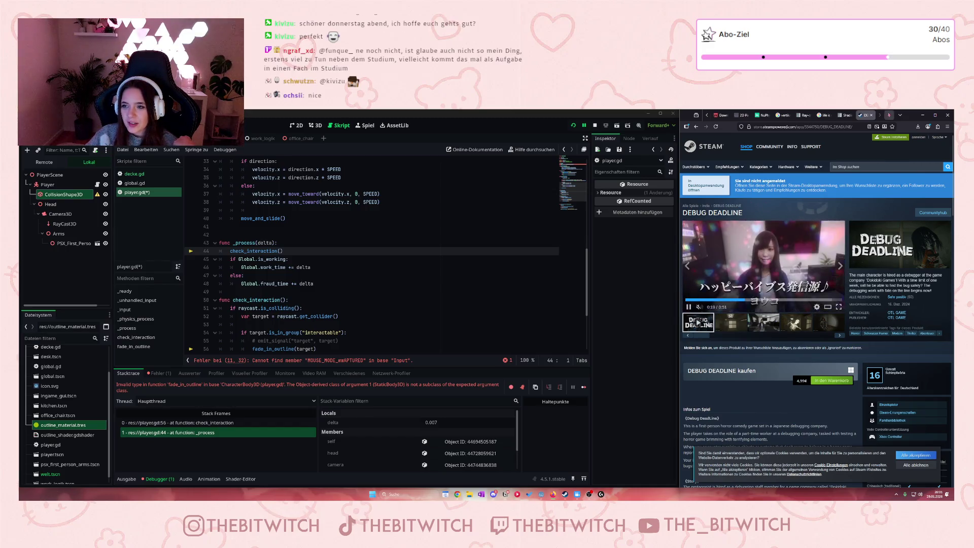
Step: Switch through the open tabs back to the Gemini conversation
left_click(738, 116)
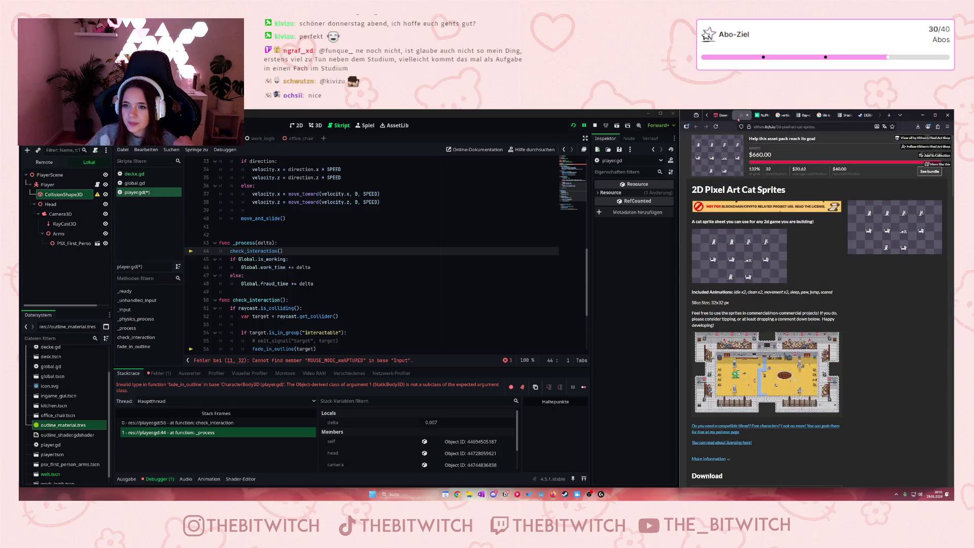
left_click(721, 115)
left_click(721, 115)
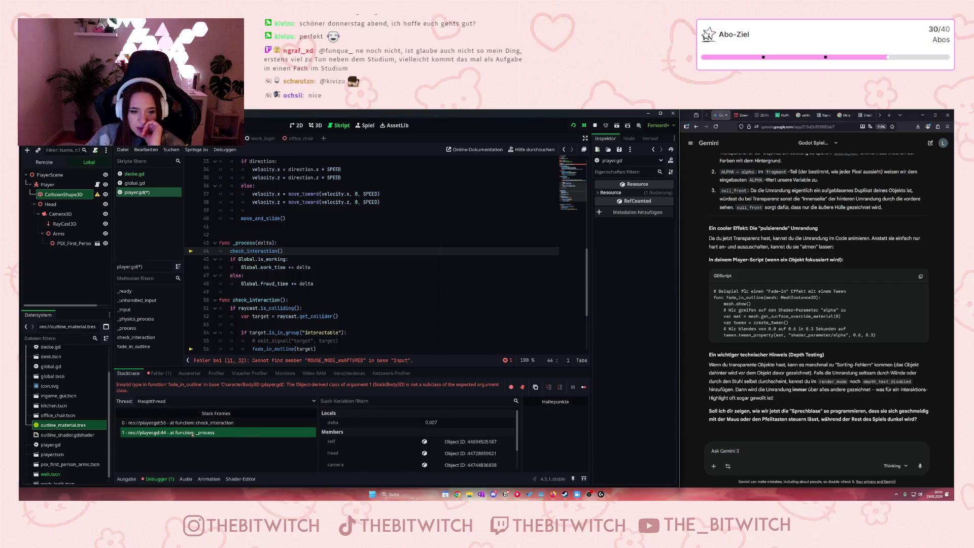
Step: Set a breakpoint on line 44 and review the fade_in_outline(target) call on lines 56–57
scroll(449, 451, "down", 2)
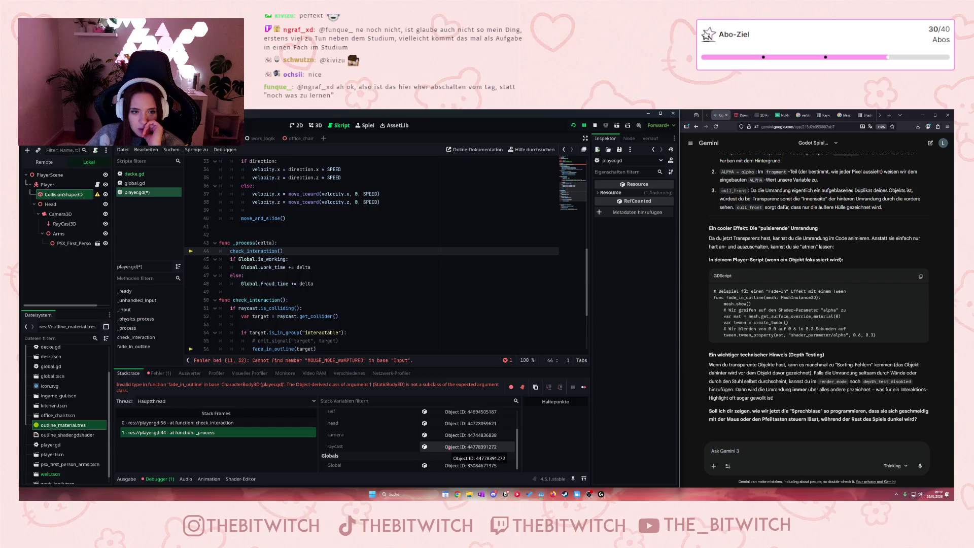
left_click(189, 252)
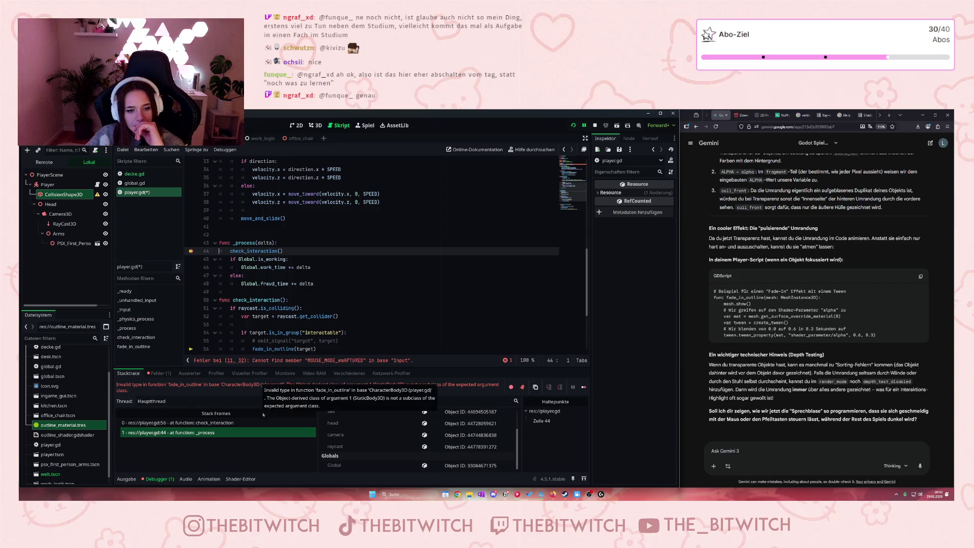
scroll(445, 260, "down", 4)
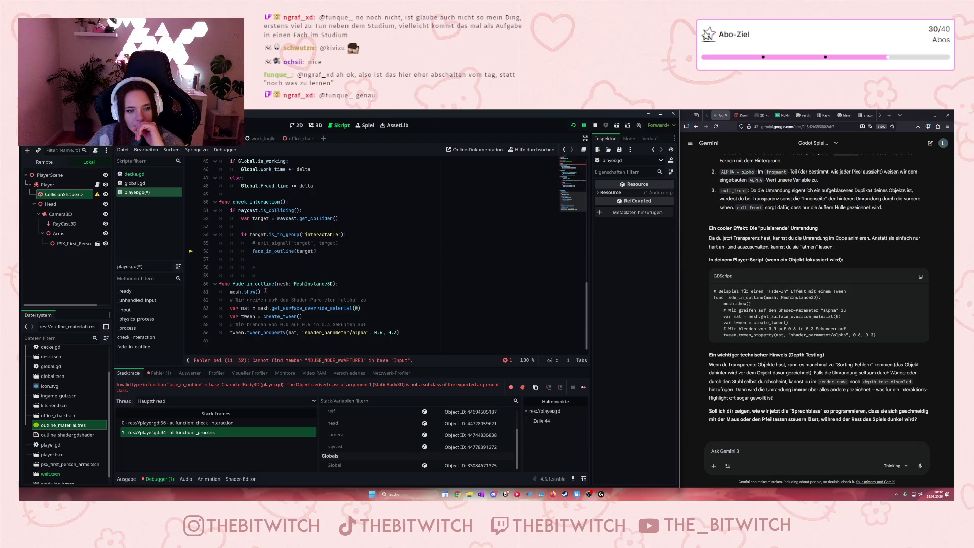
left_click(264, 259)
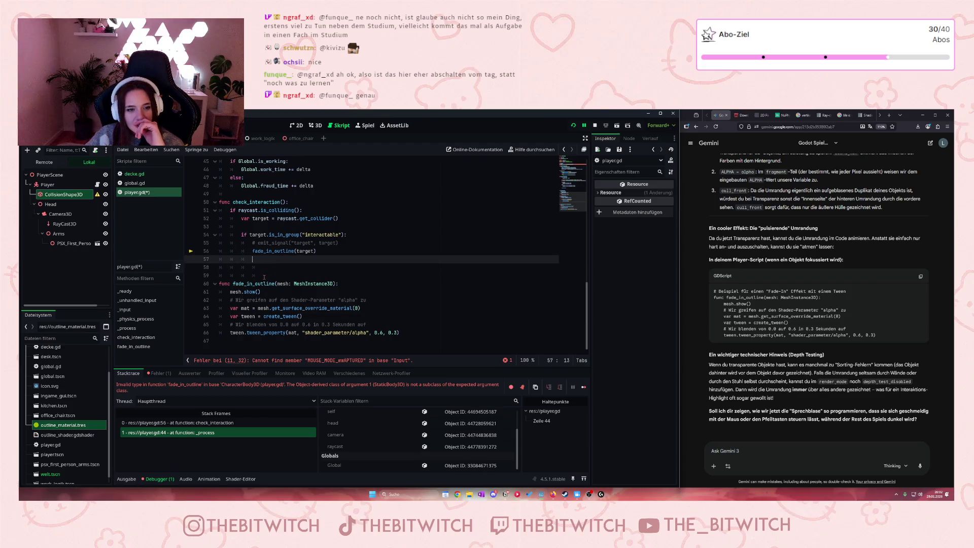
left_click(325, 252)
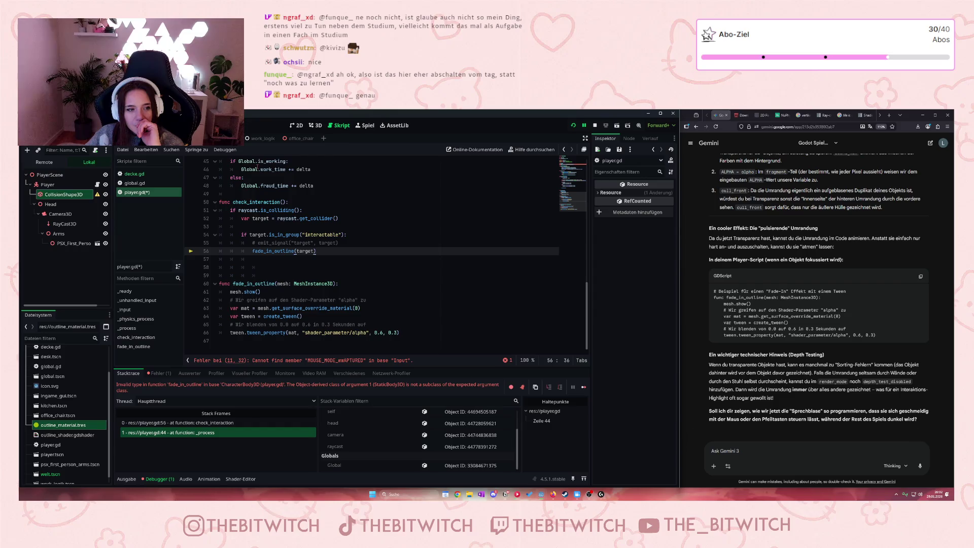
Step: Select the _process frame at line 44, show the error list, and jump to line 11
mouse_move(97, 196)
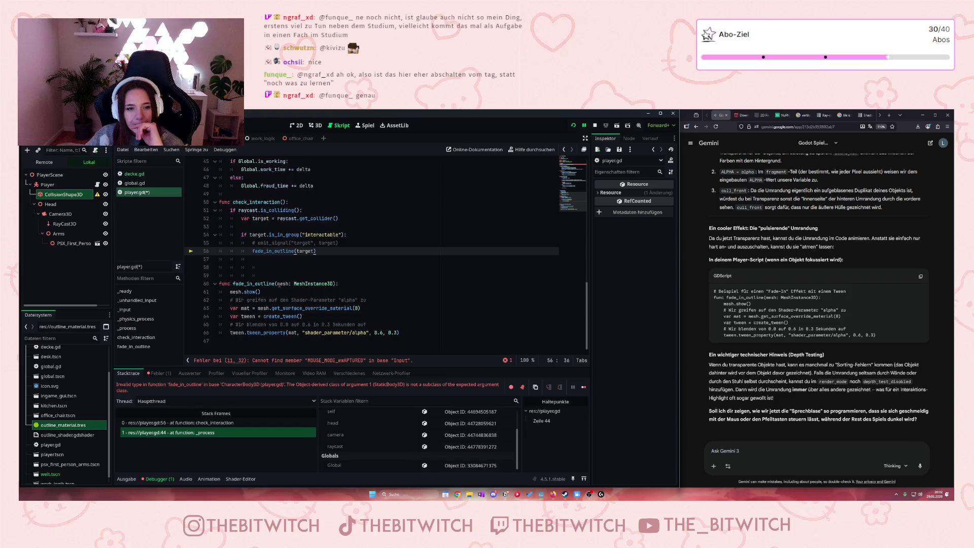
mouse_move(310, 138)
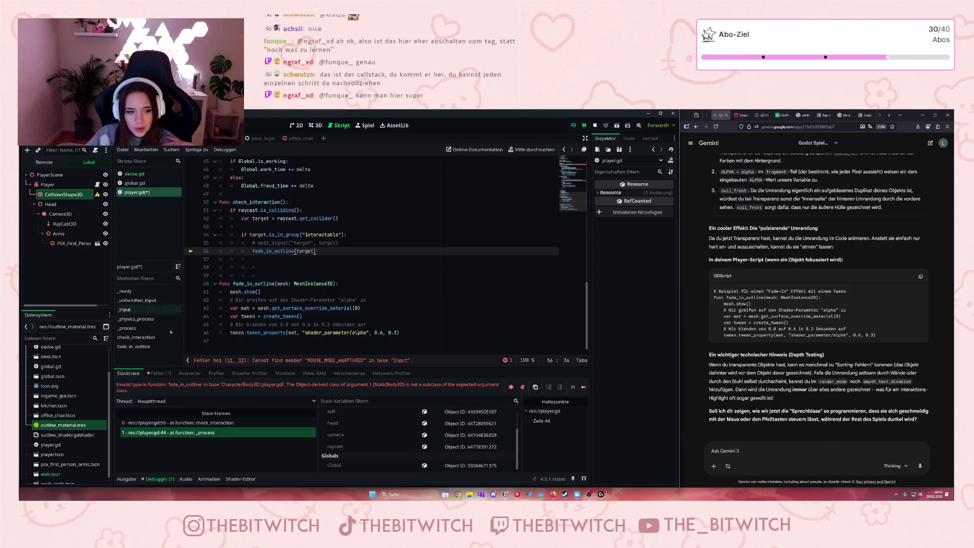
left_click(178, 433)
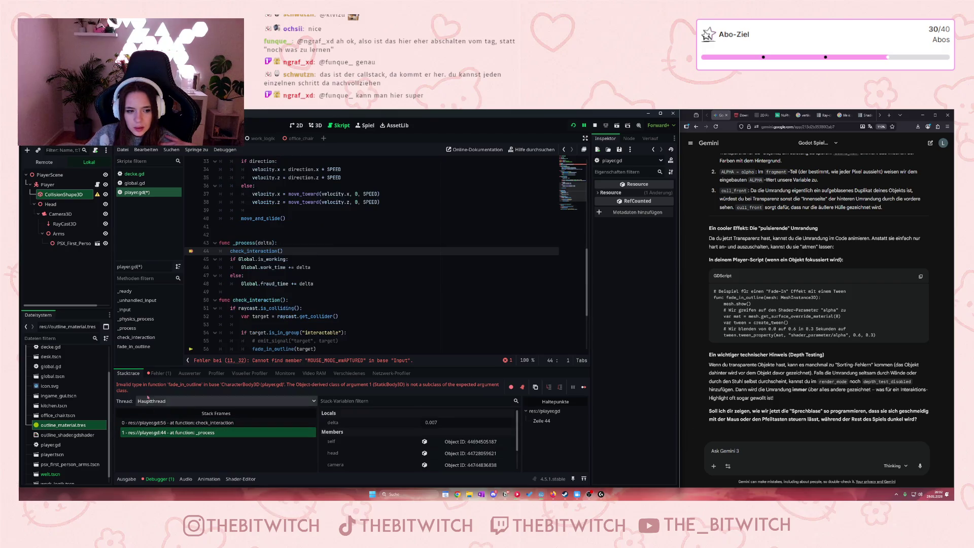
left_click(159, 373)
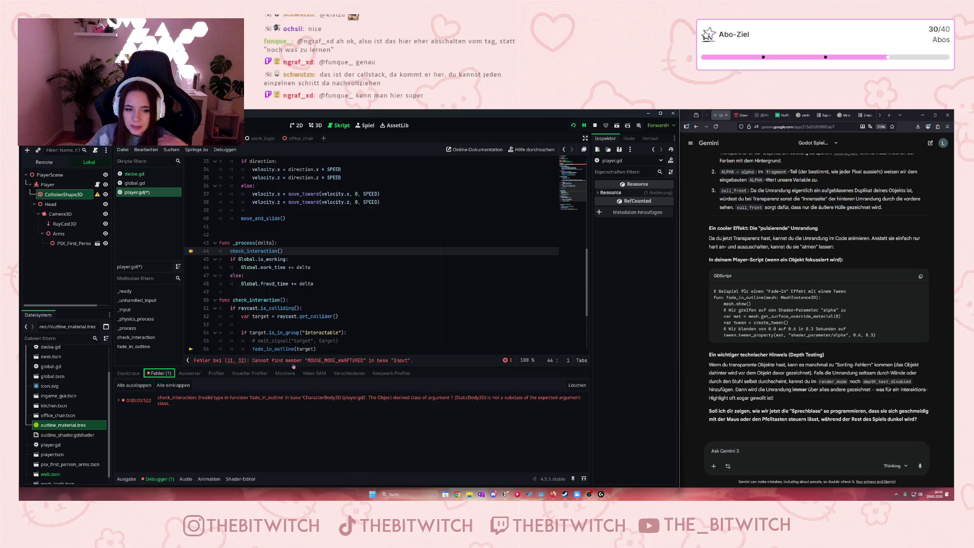
left_click(341, 361)
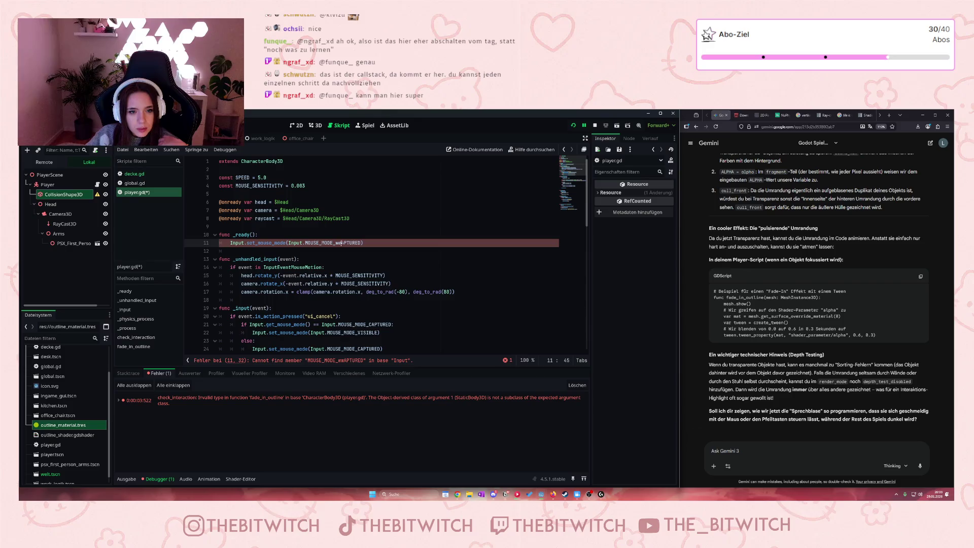
Step: Correct 'wwAPTURED' to MOUSE_MODE_CAPTURED on line 11, save player.gd, and stop the game
key("BackSpace")
key("BackSpace")
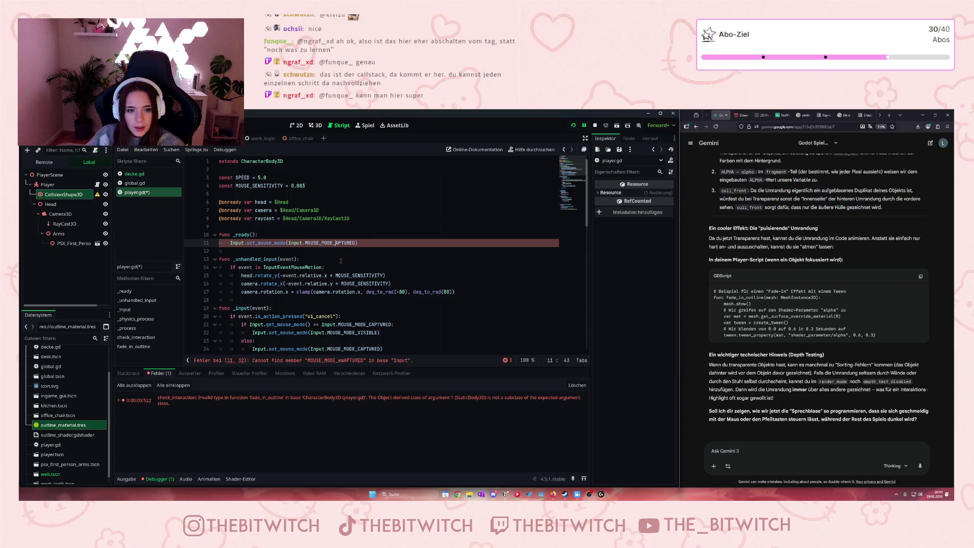
type("C")
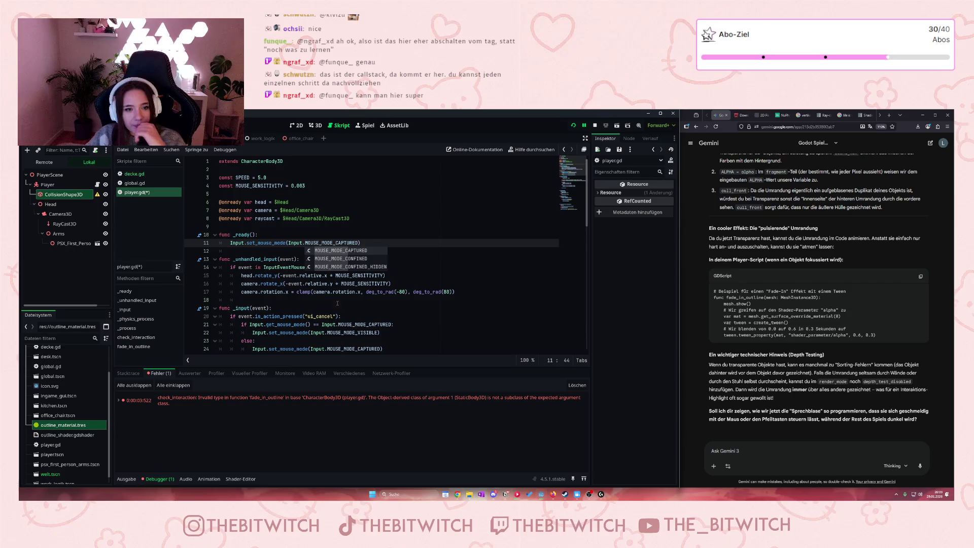
left_click(332, 303)
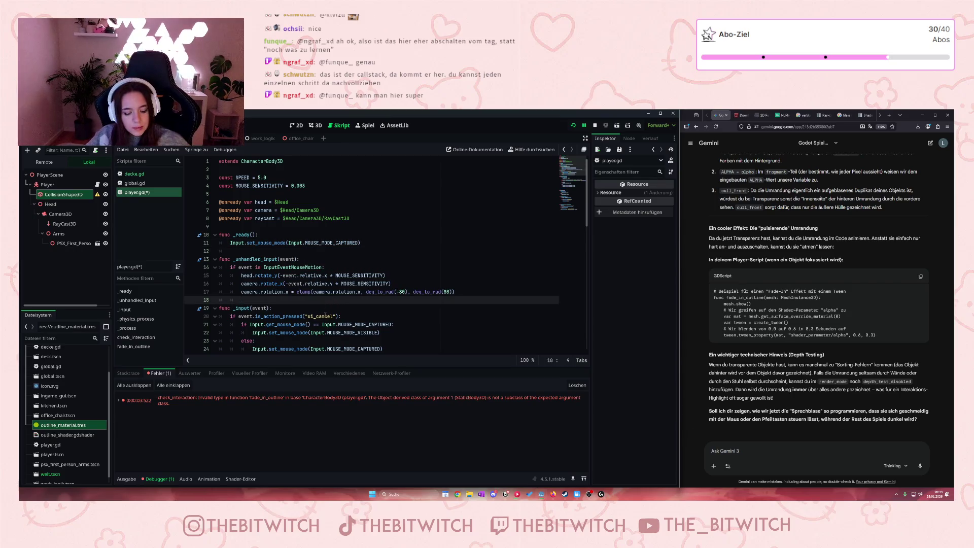
key("ctrl+s")
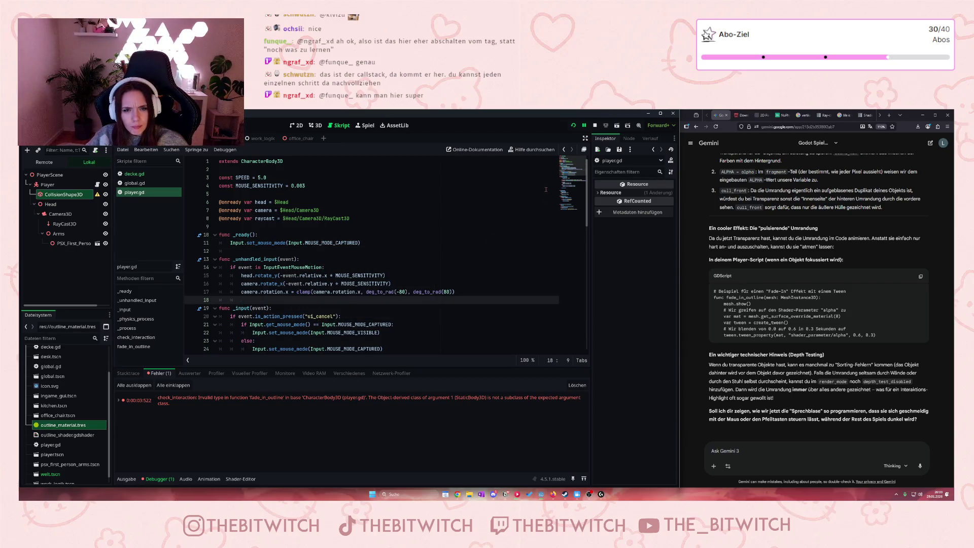
left_click(591, 126)
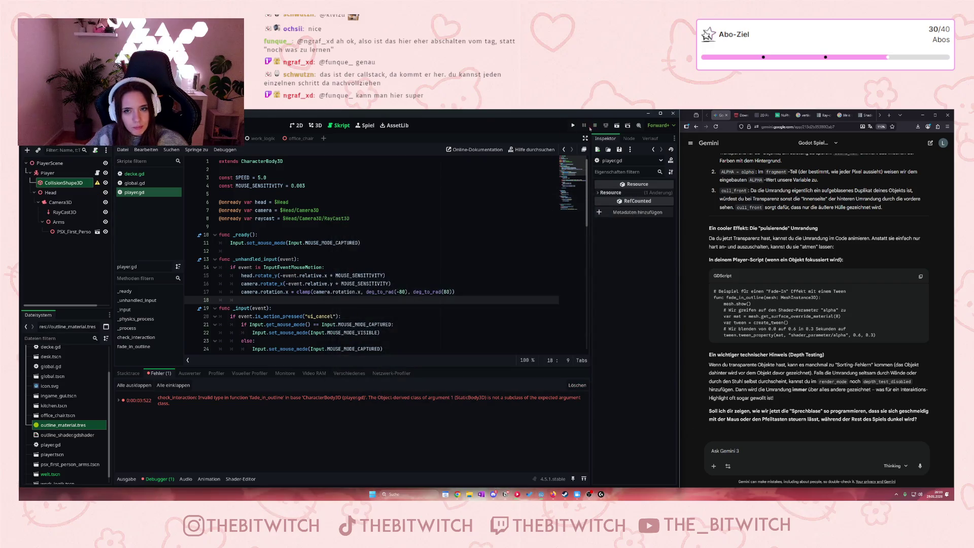
Step: Run the project again and check the debugger's errors and stack frames
left_click(573, 125)
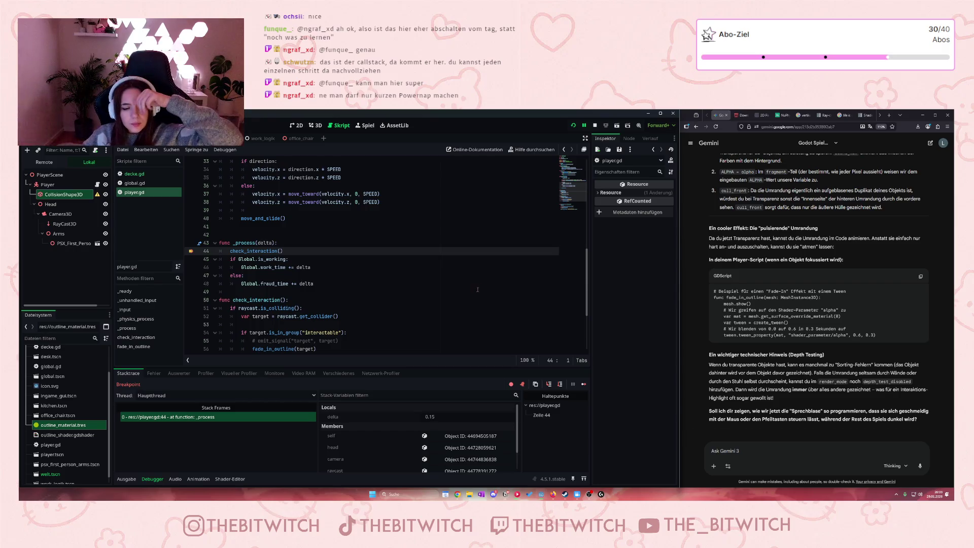
left_click(154, 374)
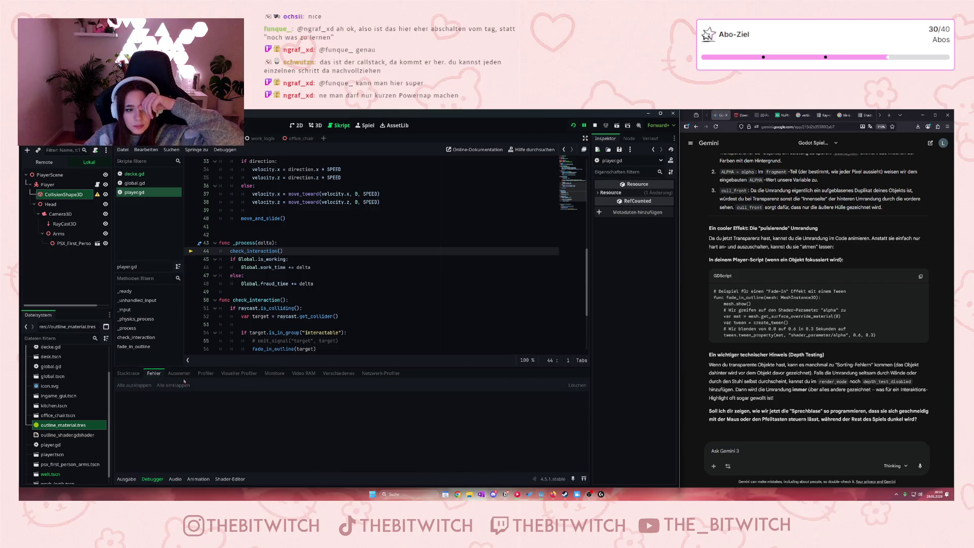
left_click(118, 375)
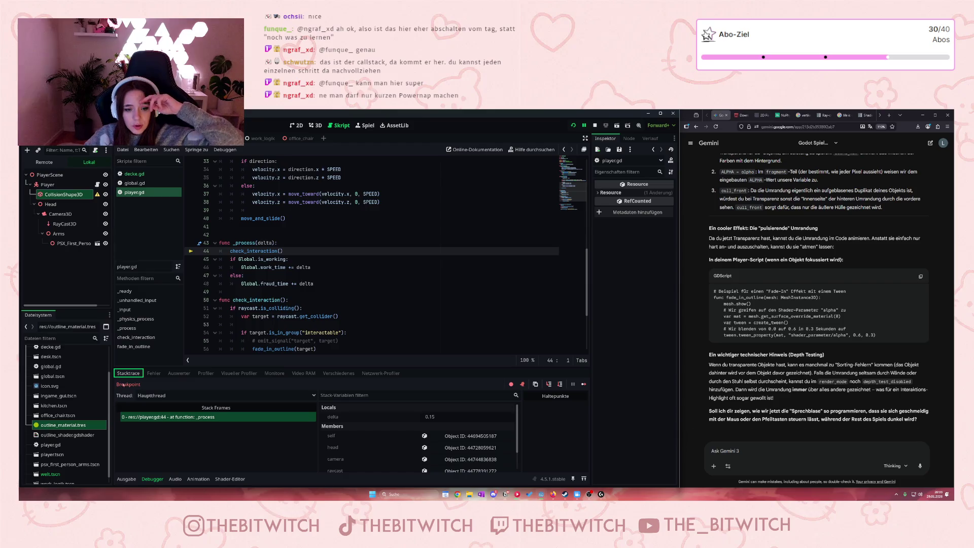
Step: Relaunch the game, walk toward the desk with W, and view the new error
left_click(595, 126)
left_click(574, 126)
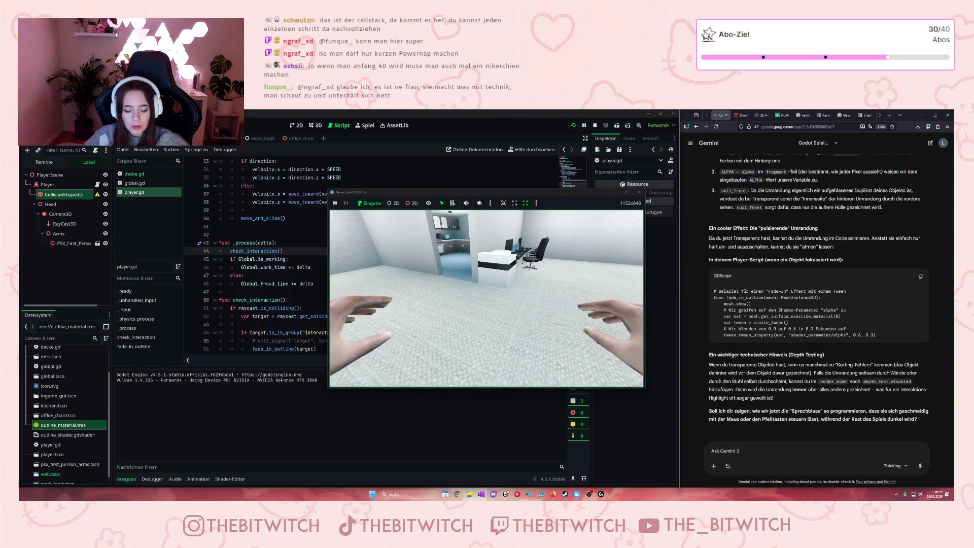
key("w")
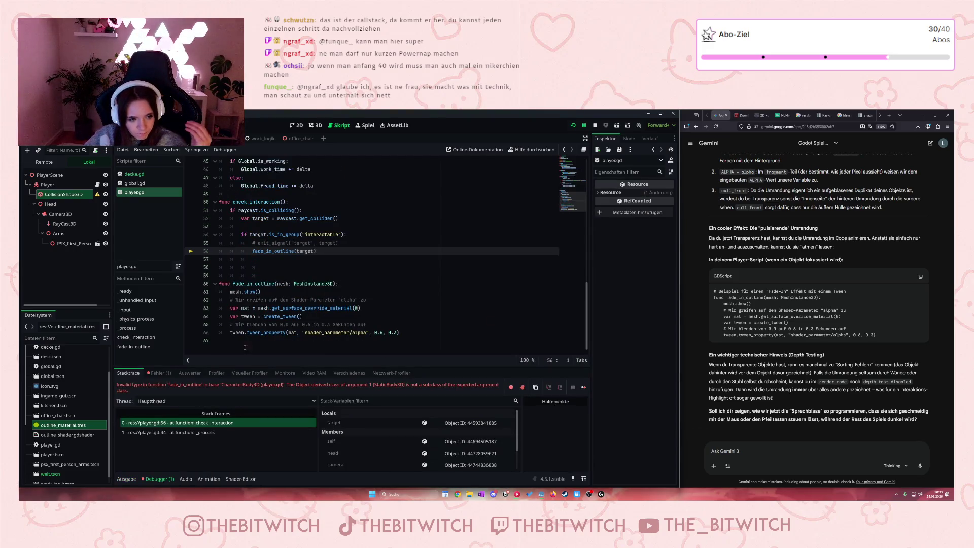
left_click(158, 373)
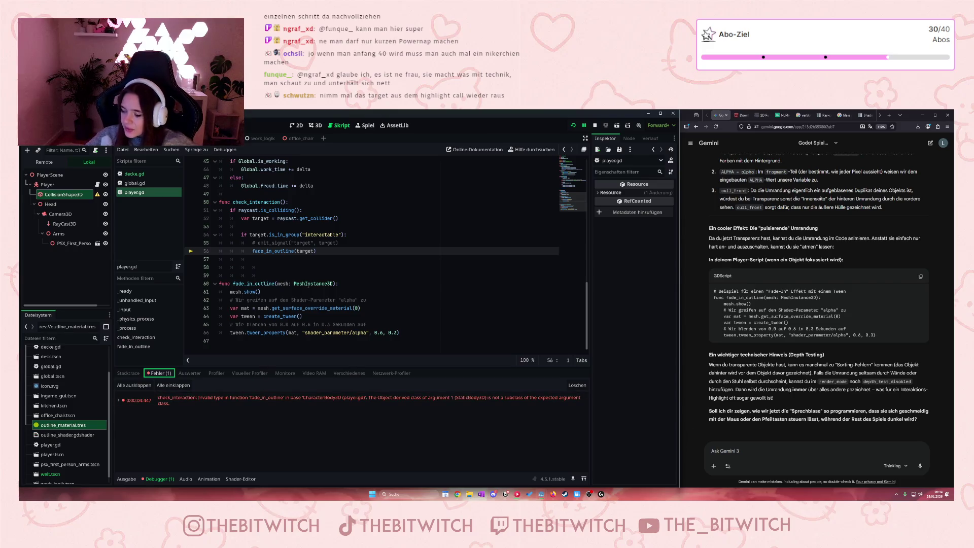
Step: Open the invalid-type error entry and read its full StaticBody3D-versus-MeshInstance3D message
mouse_move(291, 319)
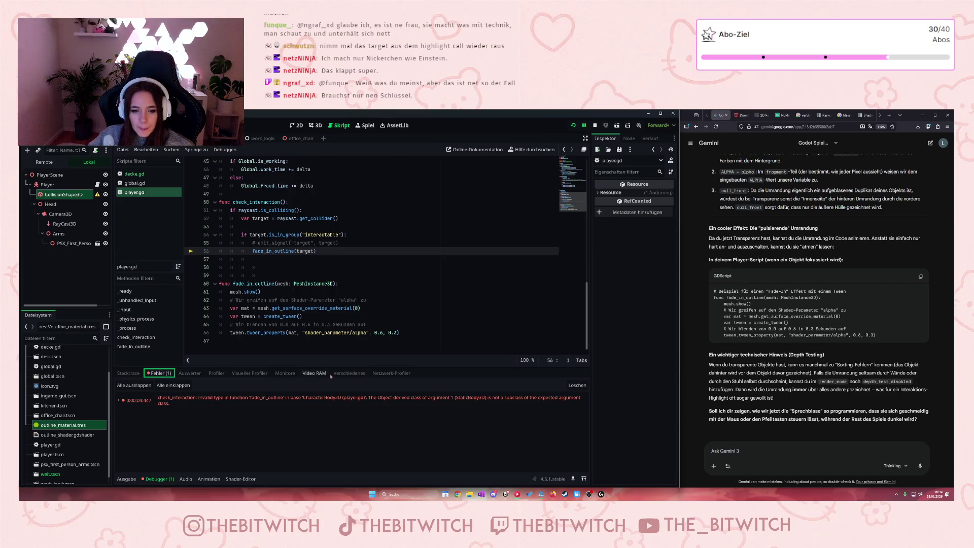
left_click(379, 399)
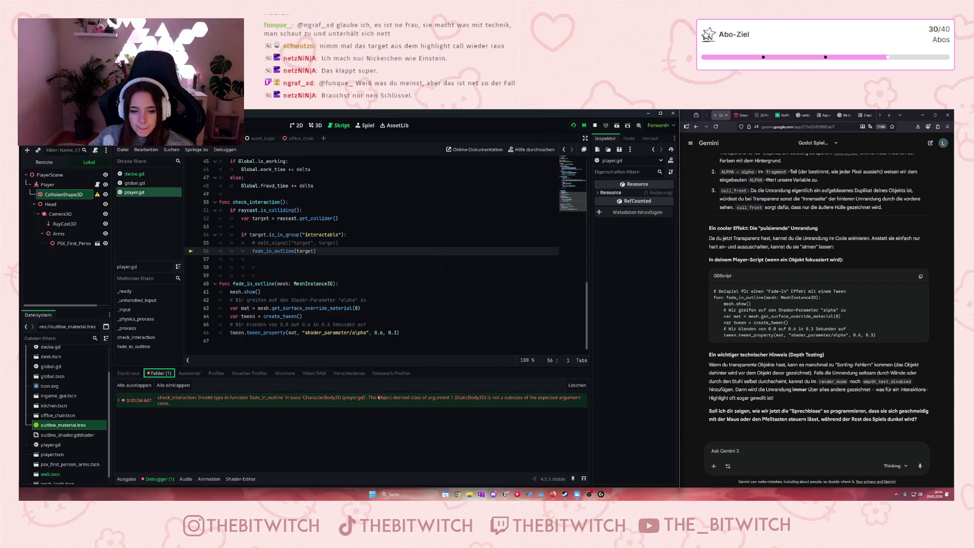
left_click(533, 401)
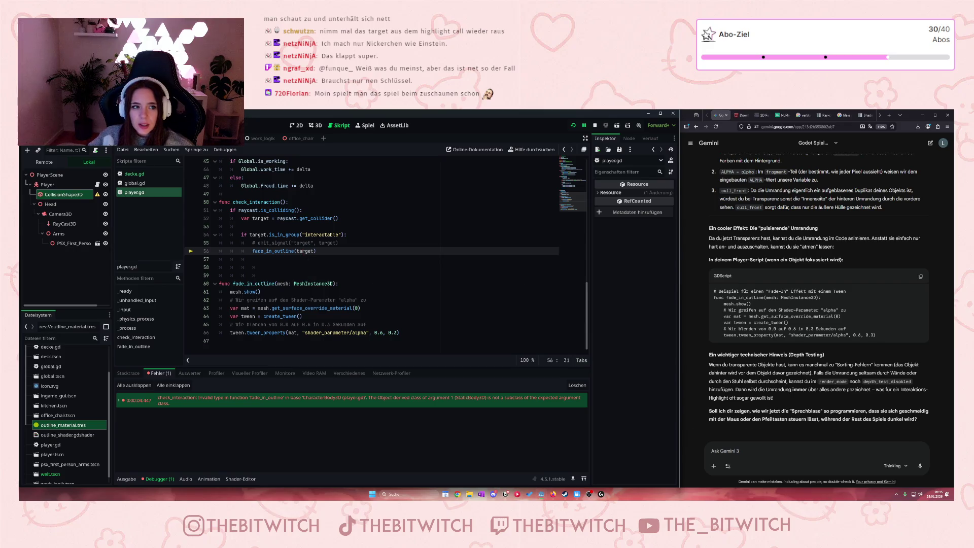
left_click(117, 139)
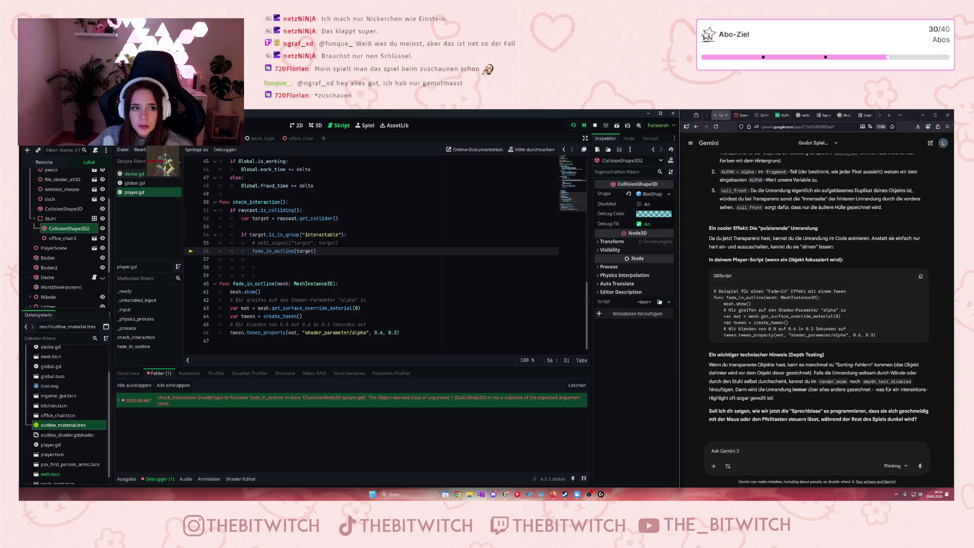
Step: Scroll through player.gd and highlight raycast.get_collider() on line 52
scroll(83, 222, "up", 3)
scroll(82, 222, "down", 4)
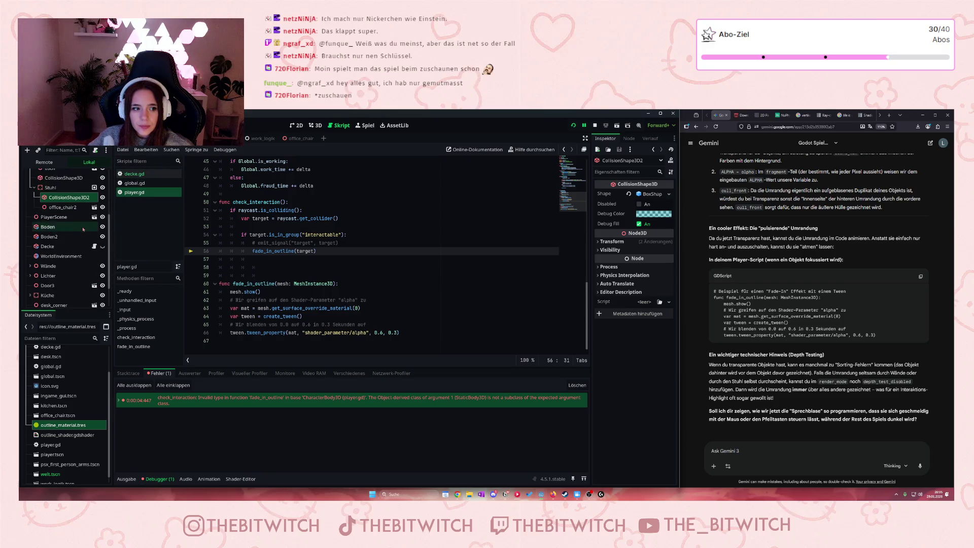
scroll(75, 252, "up", 1)
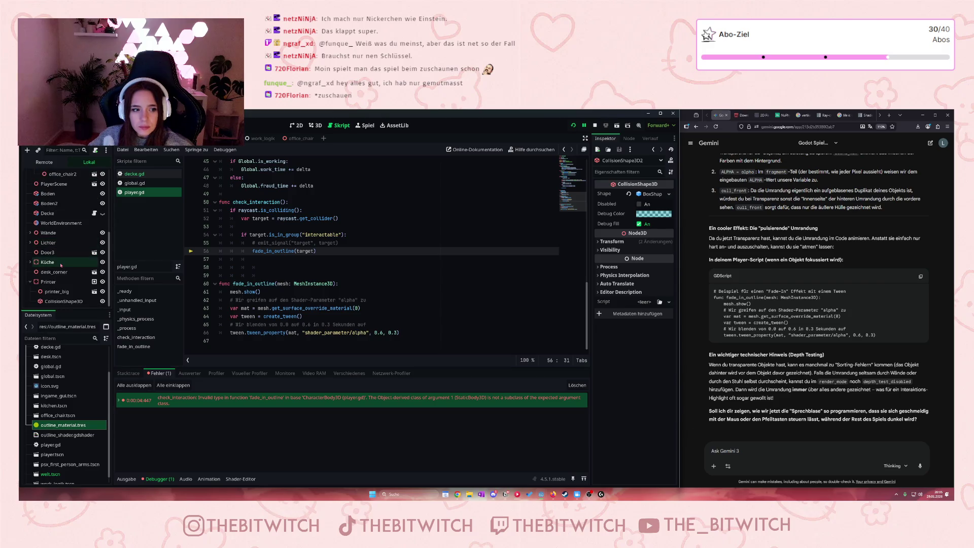
scroll(71, 266, "up", 3)
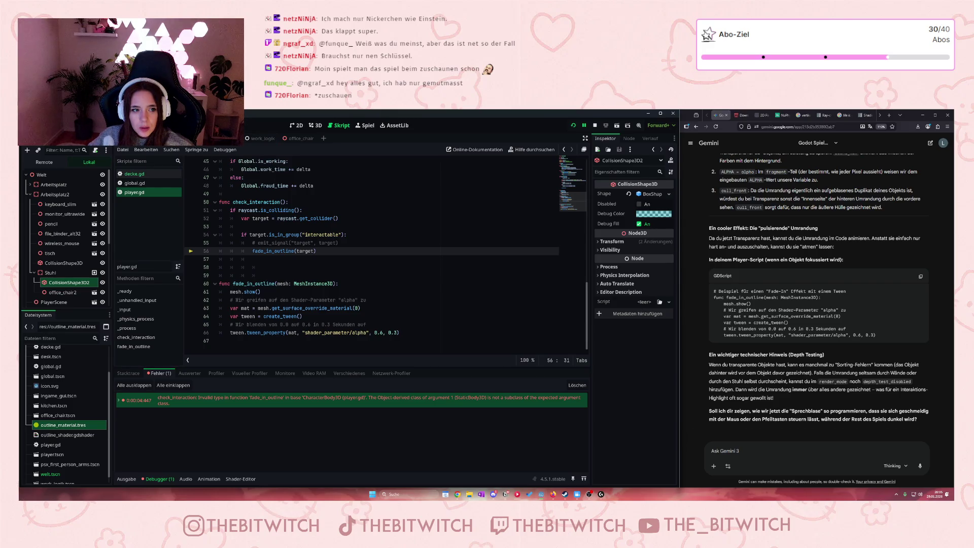
scroll(84, 217, "down", 2)
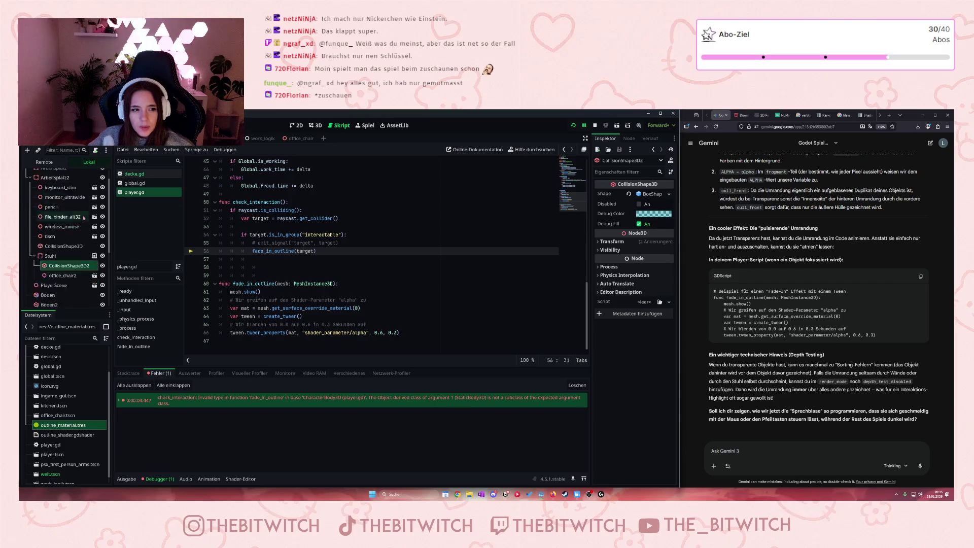
scroll(84, 218, "down", 5)
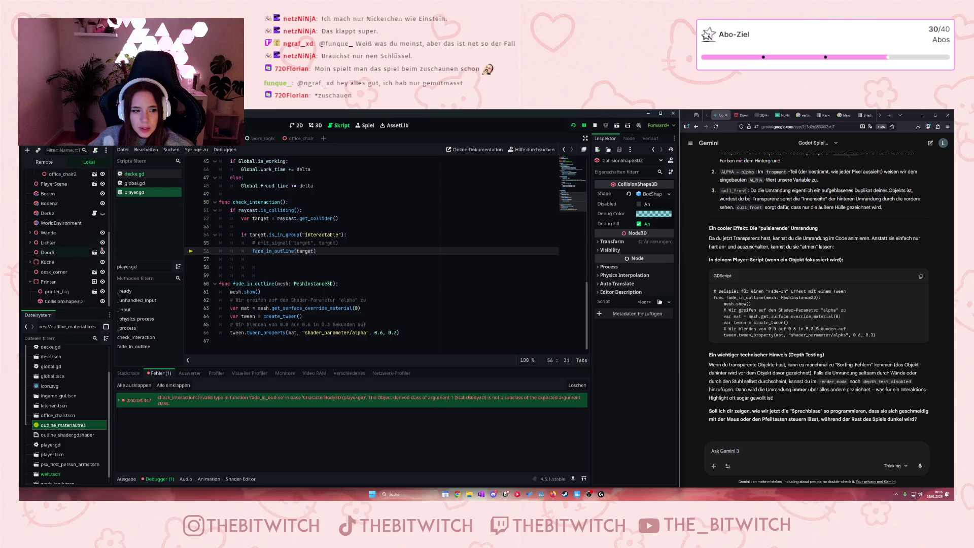
left_click(137, 222)
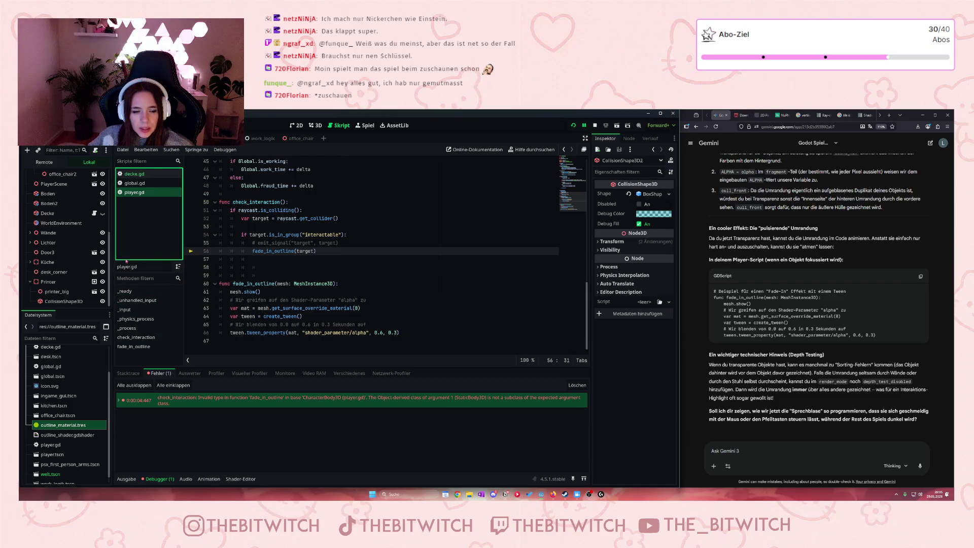
scroll(215, 244, "up", 4)
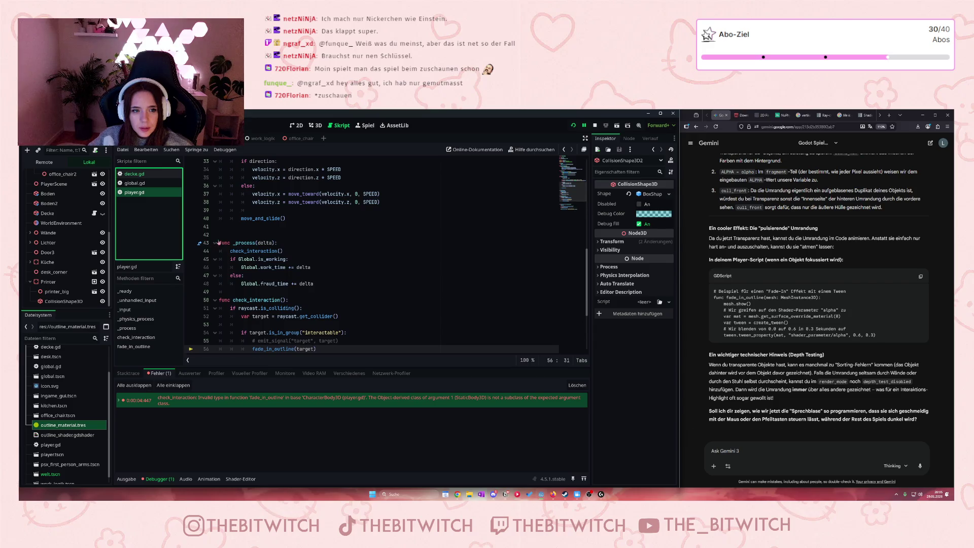
scroll(219, 243, "up", 5)
scroll(244, 244, "up", 4)
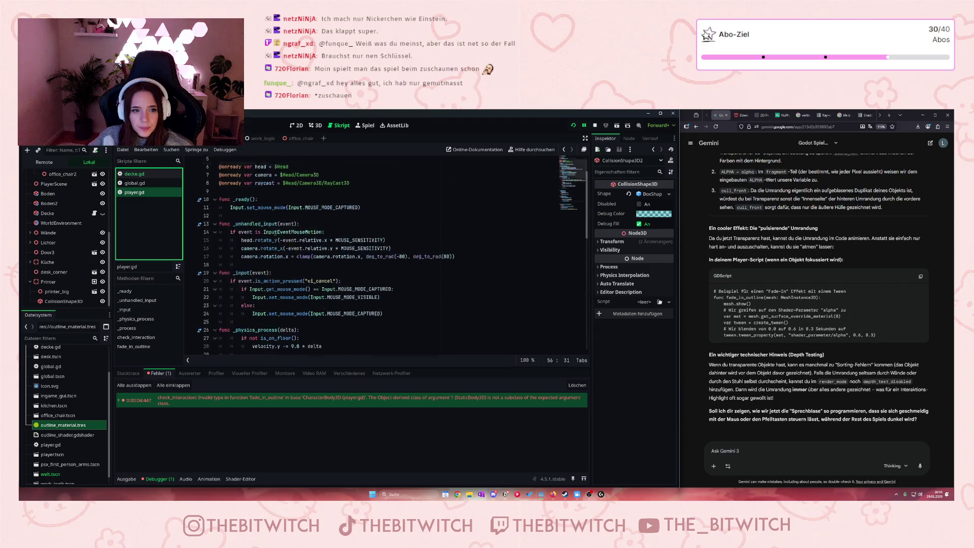
scroll(255, 217, "up", 2)
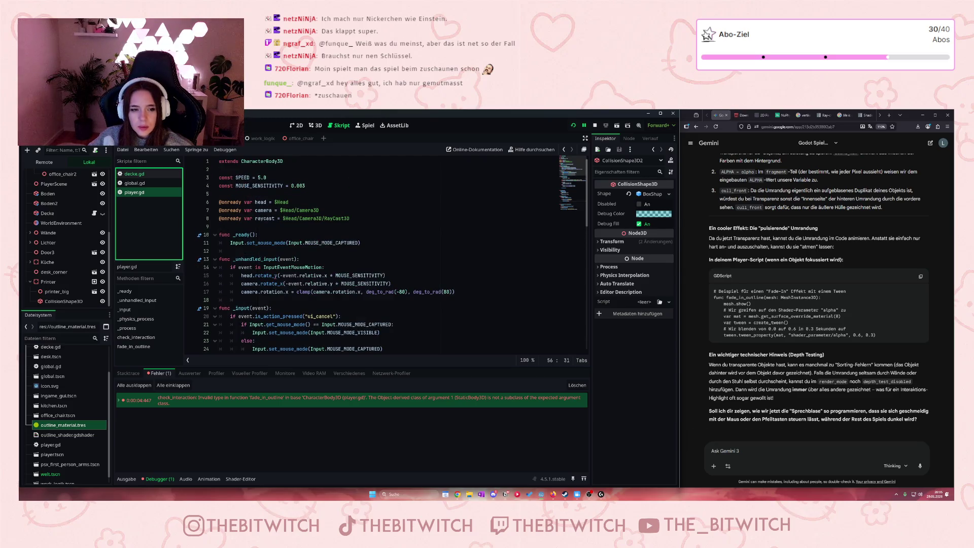
scroll(276, 277, "down", 3)
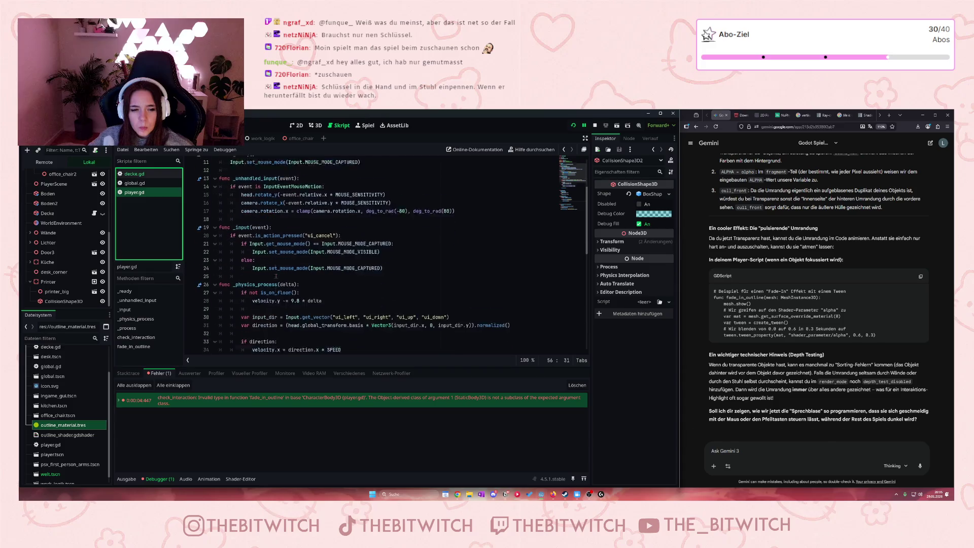
scroll(277, 276, "down", 10)
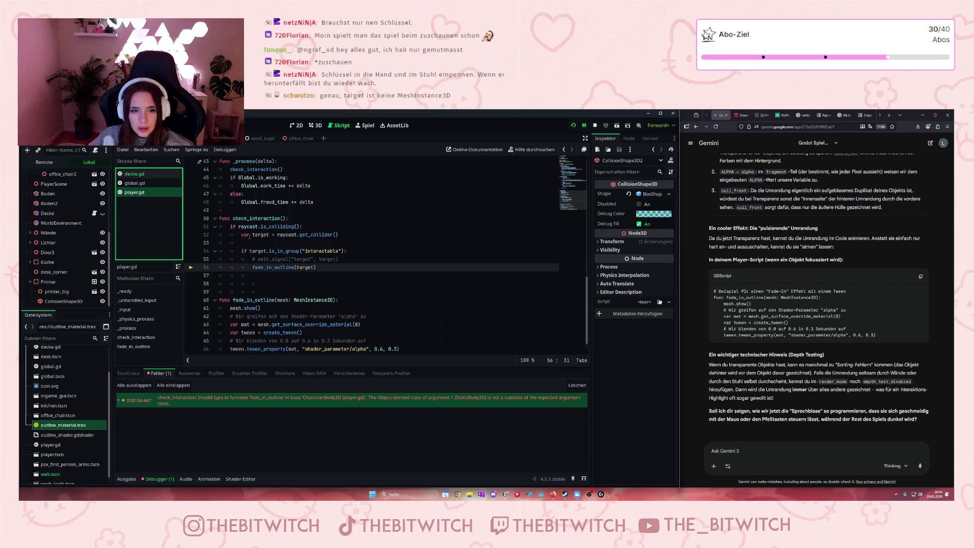
left_click_drag(277, 235, 337, 235)
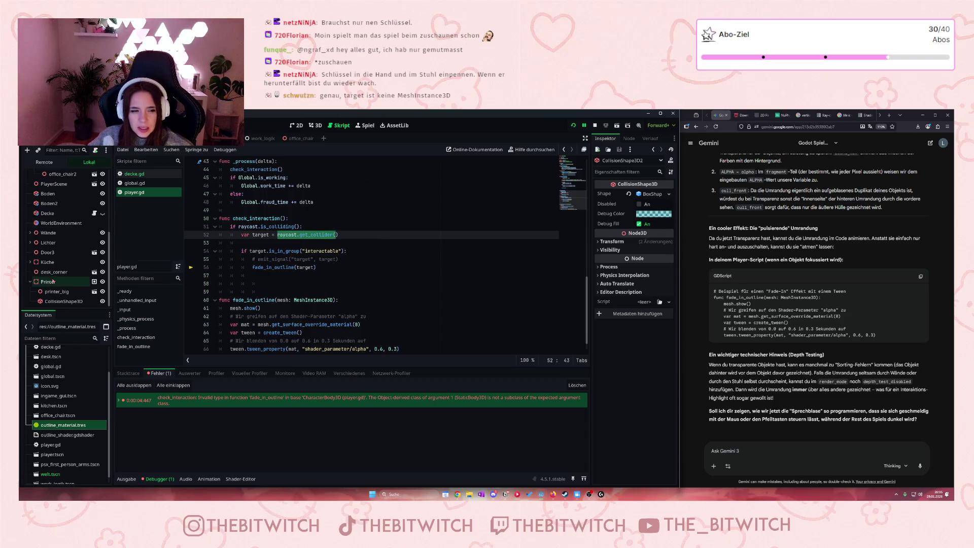
Step: Select the Stuhl chair node in the Welt scene to confirm it is a StaticBody3D
scroll(50, 218, "up", 3)
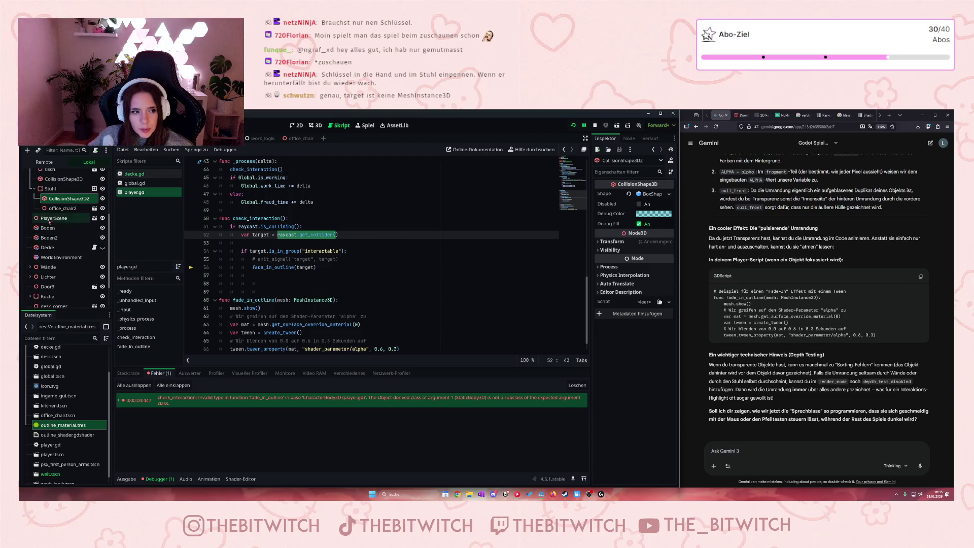
left_click(51, 189)
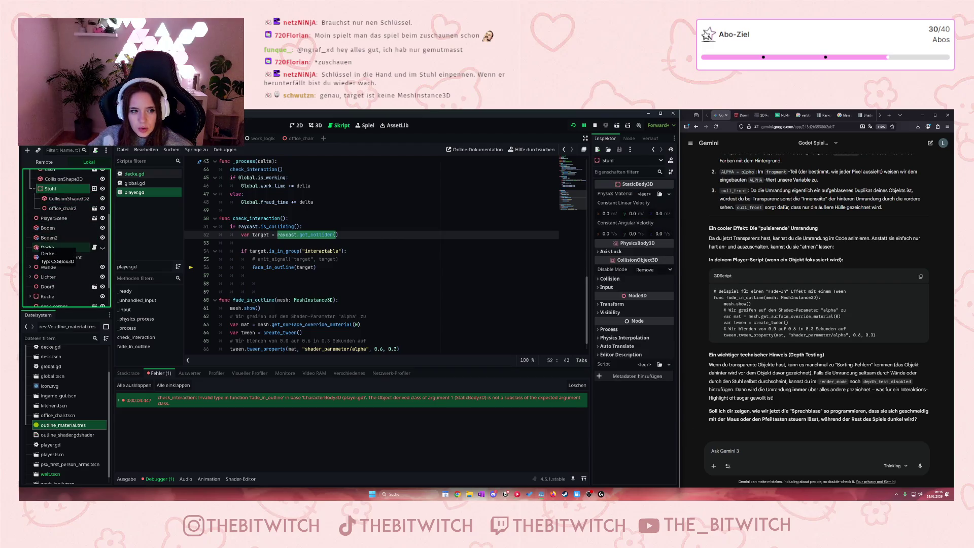
scroll(330, 273, "down", 1)
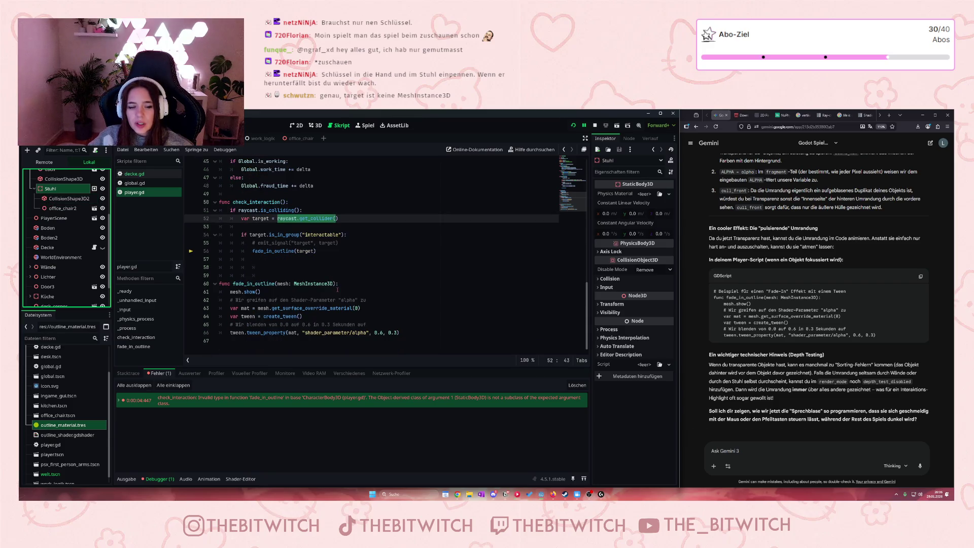
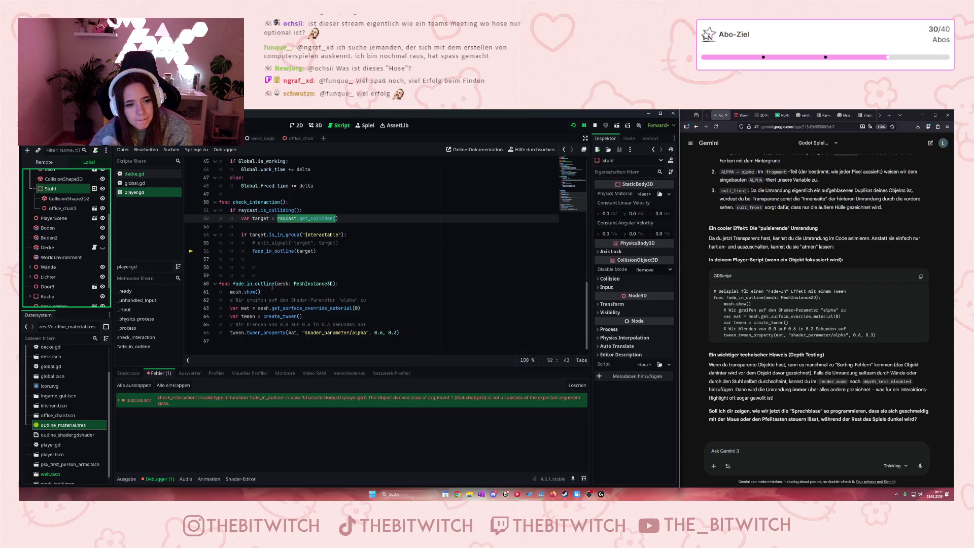
Step: Review fade_in_outline's mesh parameter, then select office_chair2 under Stuhl in the Scene dock
mouse_move(245, 293)
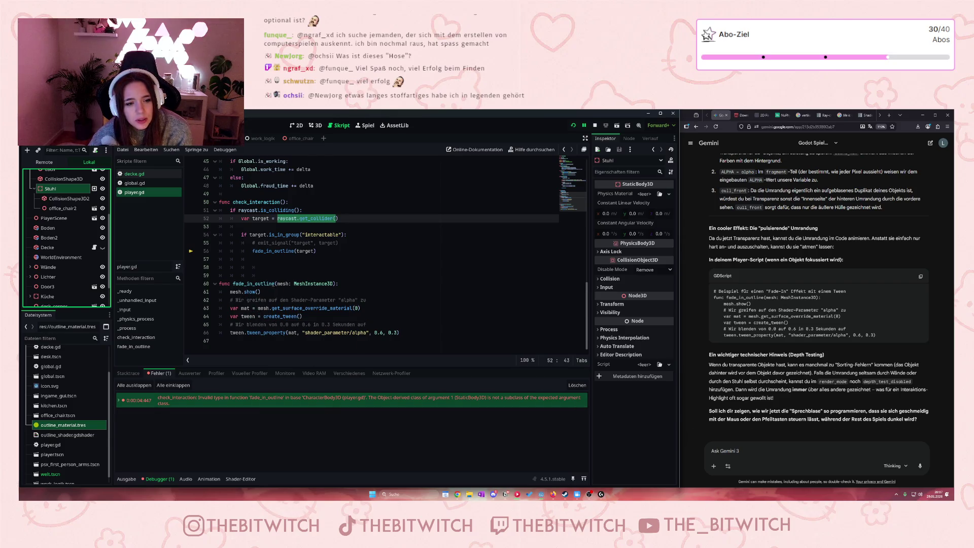
left_click_drag(278, 284, 334, 284)
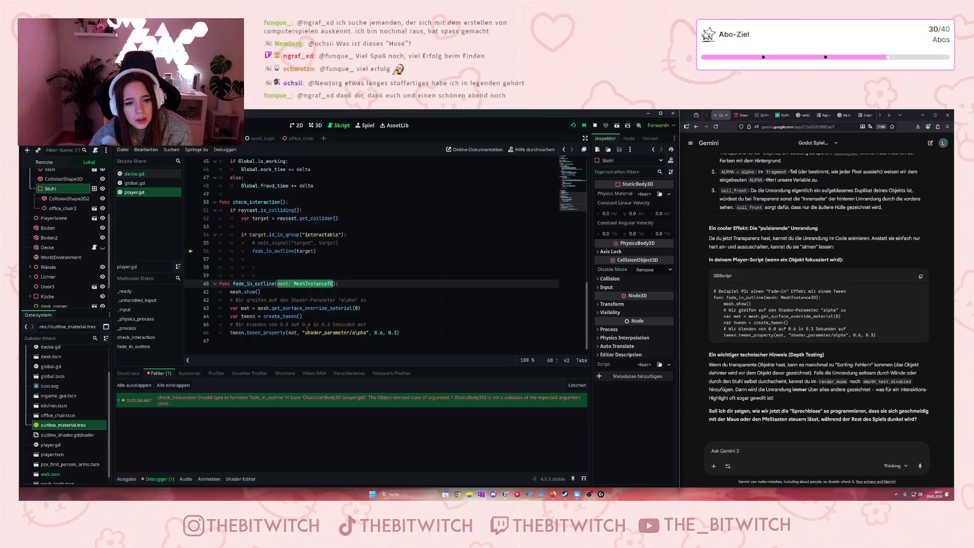
left_click(278, 294)
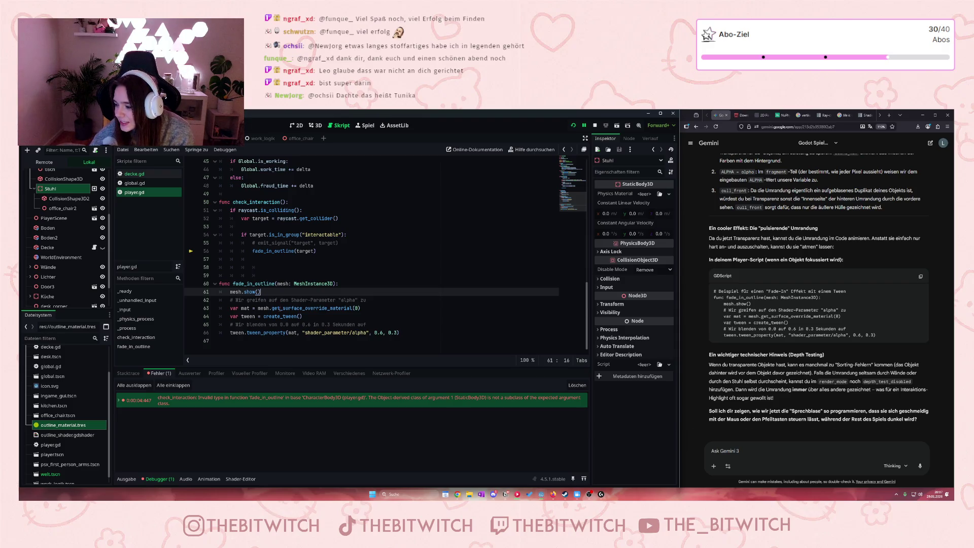
mouse_move(280, 308)
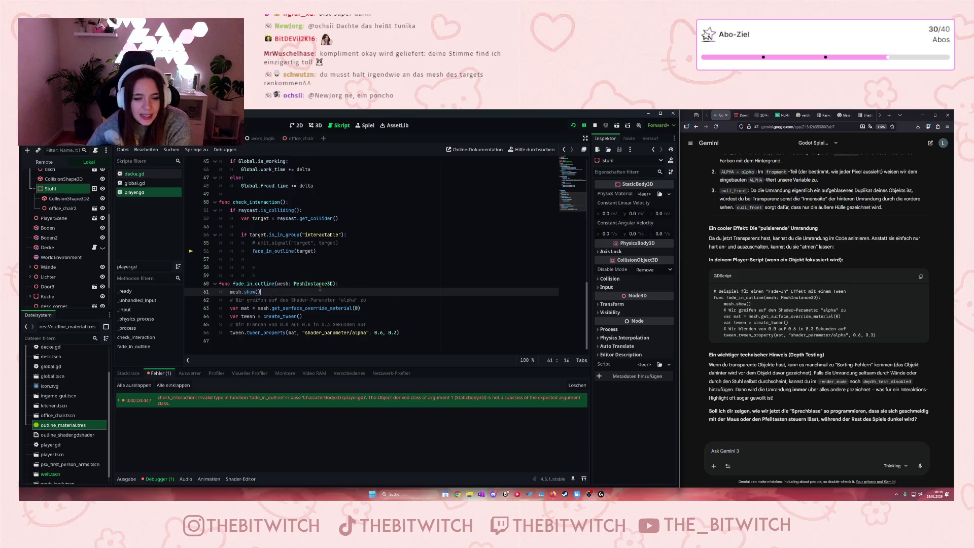
mouse_move(319, 288)
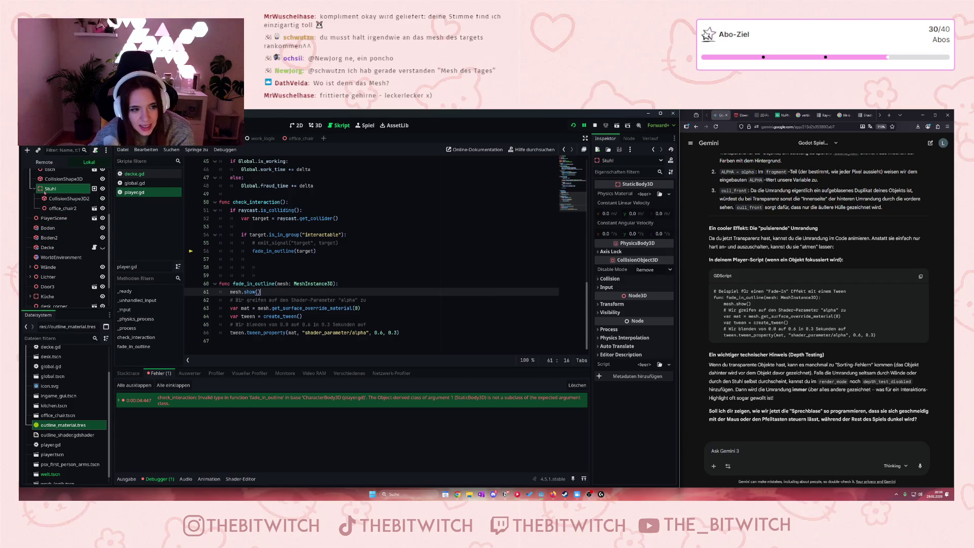
left_click(58, 208)
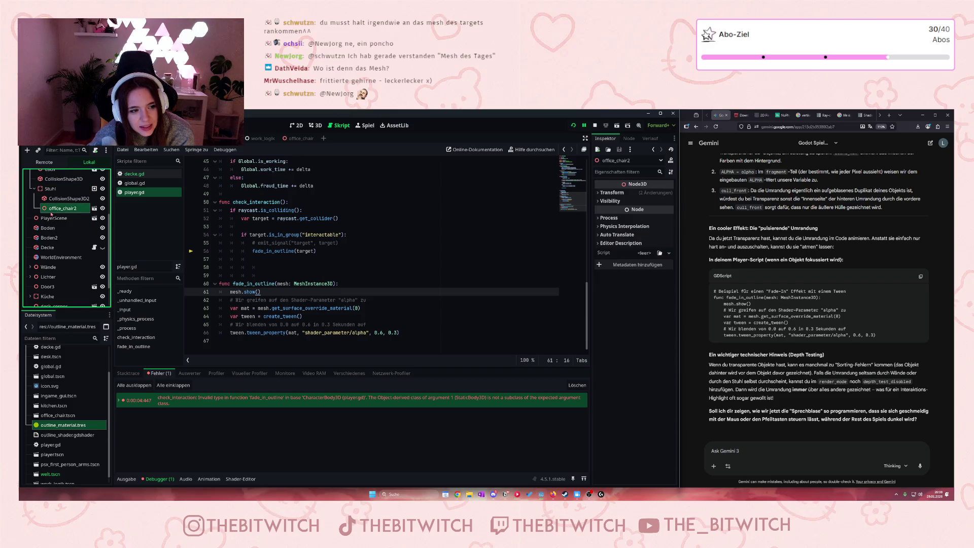
Step: Check office_chair's OutlineMesh, reselect Stuhl in work_logik, and highlight the fade_in_outline function
scroll(57, 243, "up", 2)
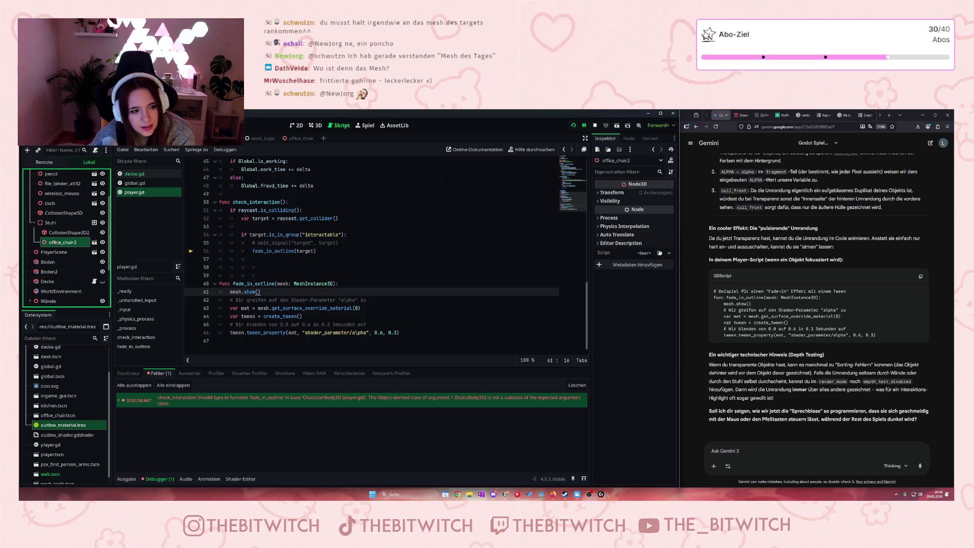
left_click(94, 242)
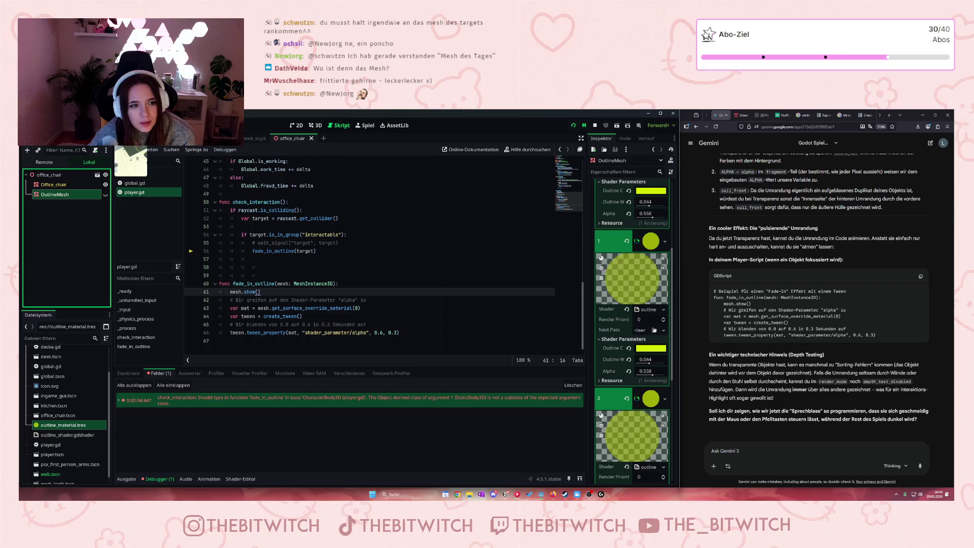
left_click(112, 138)
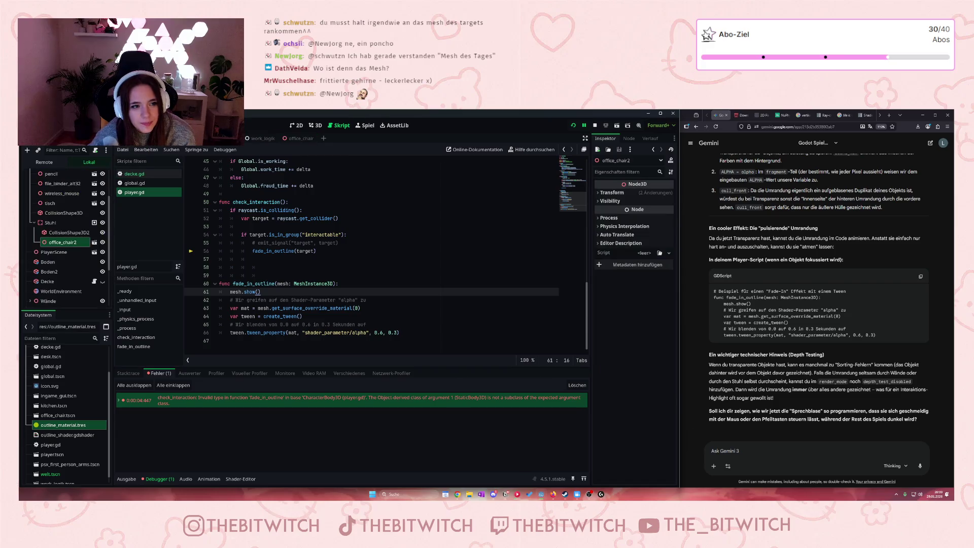
left_click(50, 223)
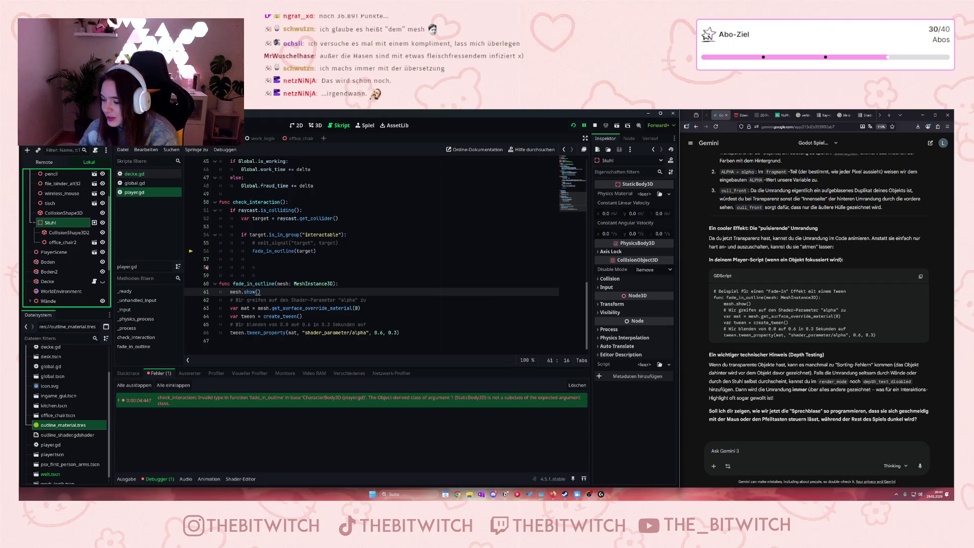
left_click_drag(413, 329, 230, 283)
Step: Send Gemini the German question 'Das Mesh ist aber innerhalb des targets… findet er das mesh nicht'
left_click(230, 283)
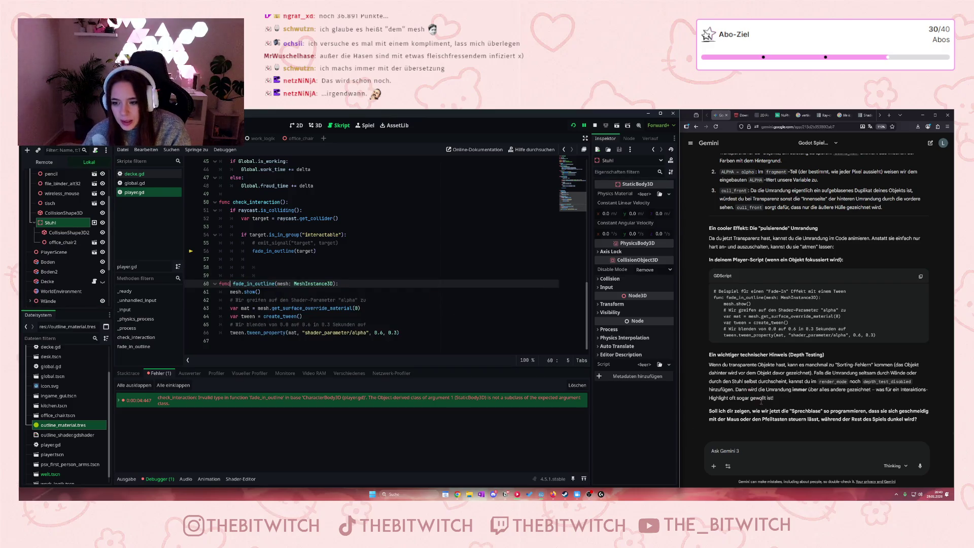
left_click(739, 431)
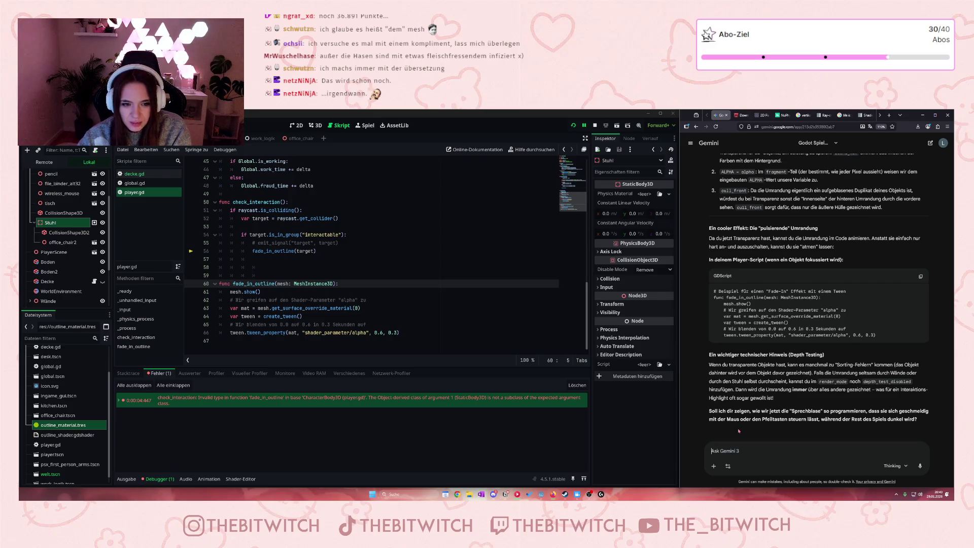
type("Das Mesh")
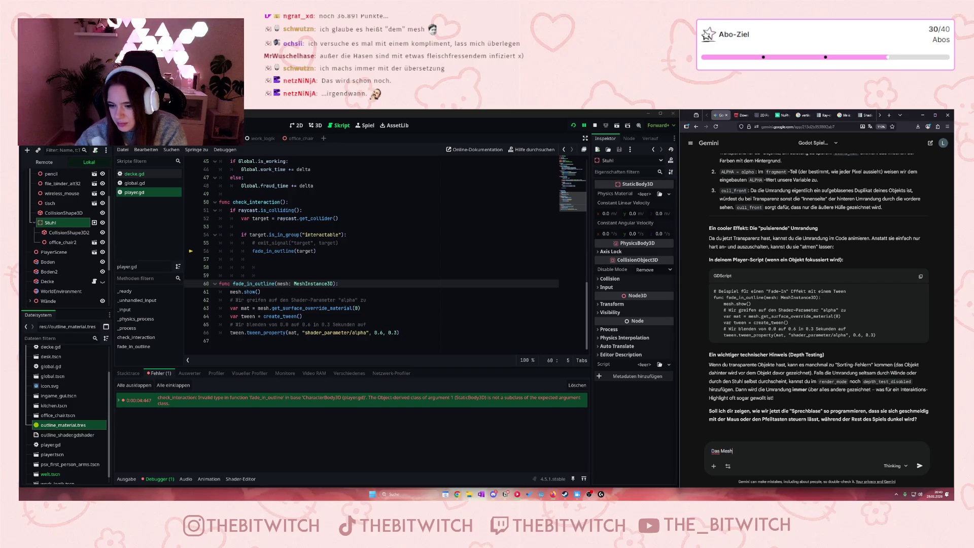
type(" ist aber i")
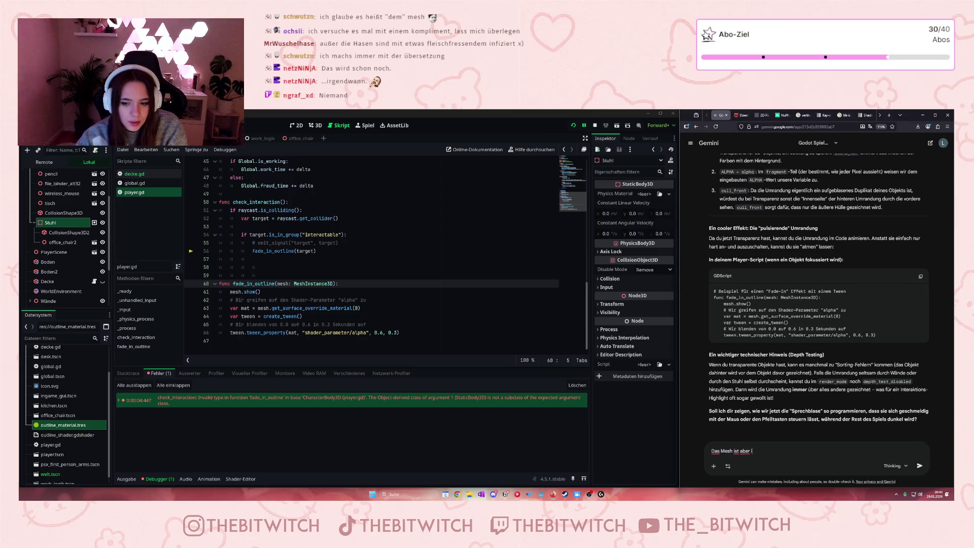
type("nnerhalb de")
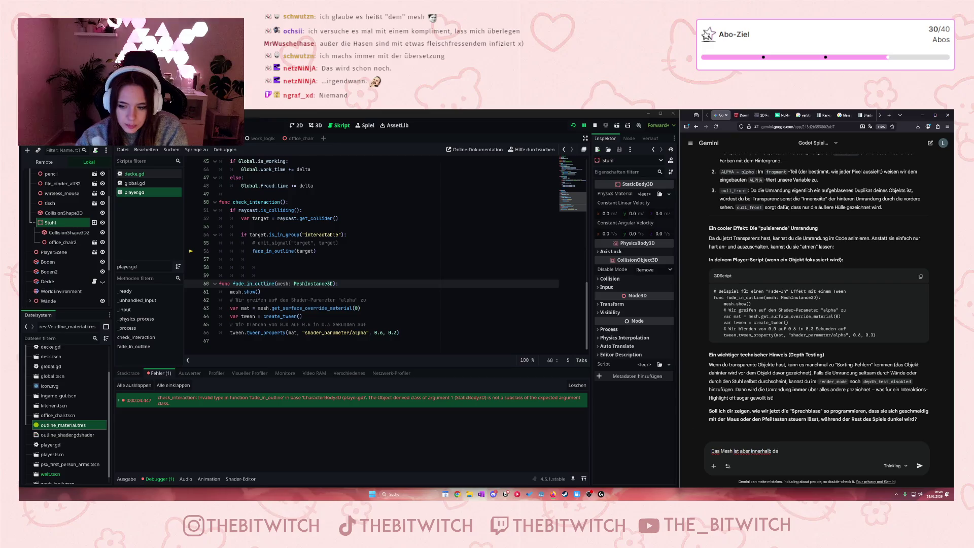
type("s targets")
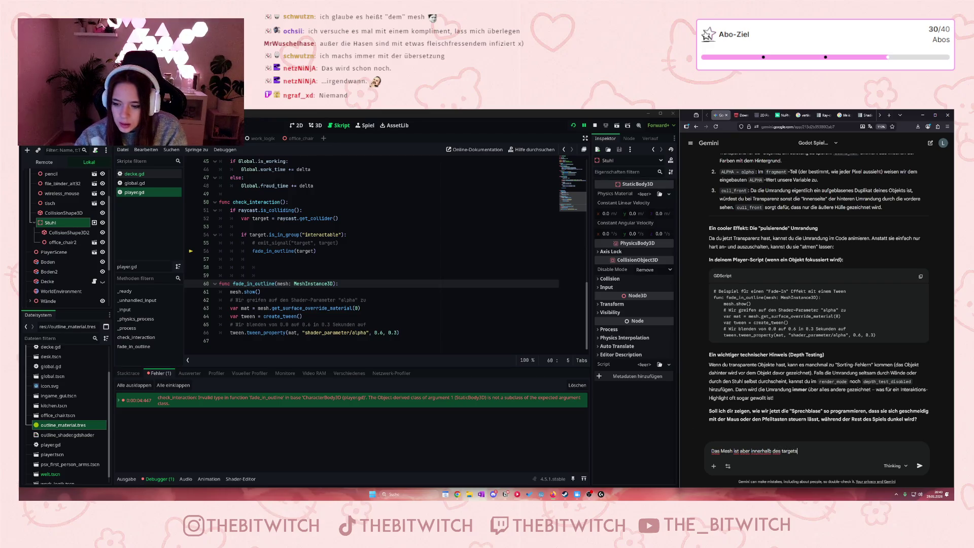
type(", das heißt,")
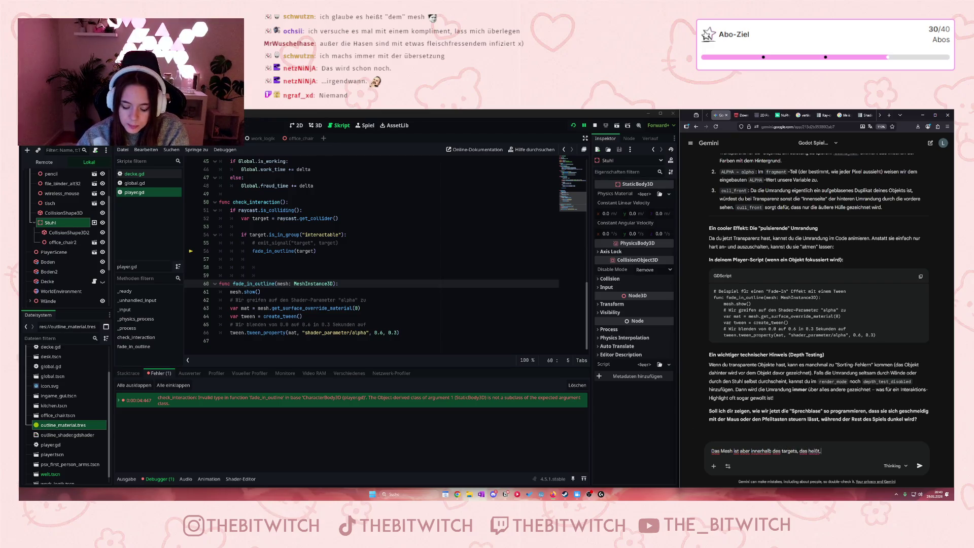
type(" wenn ich ta")
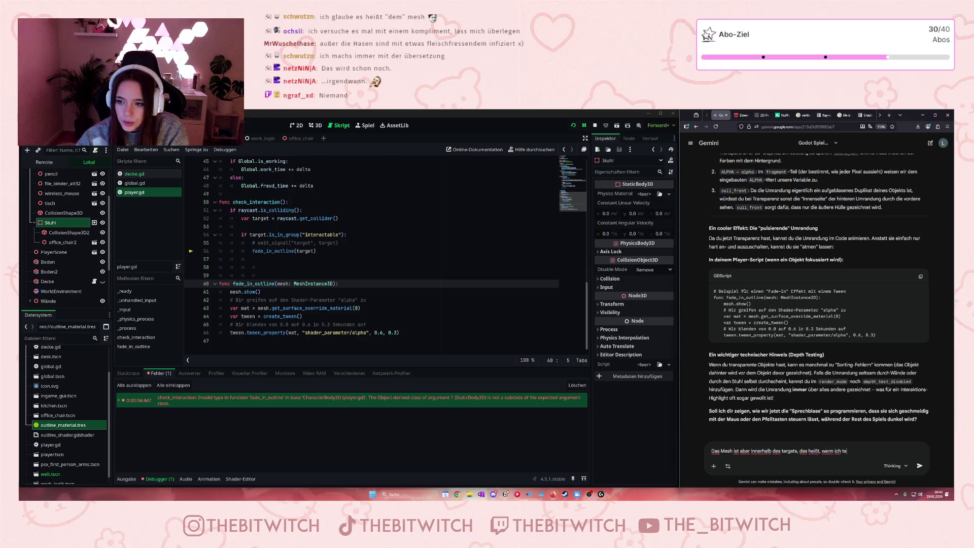
type("rget")
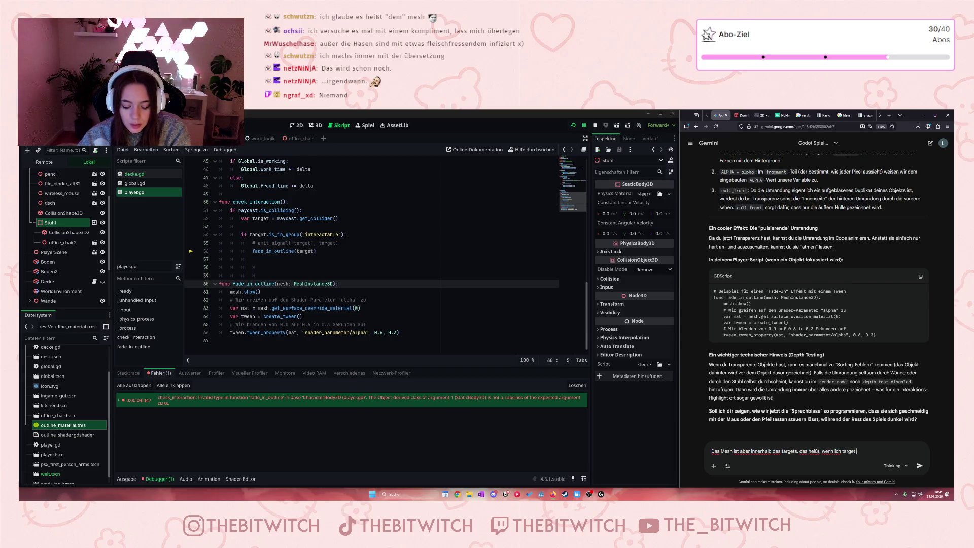
type(" reingebe")
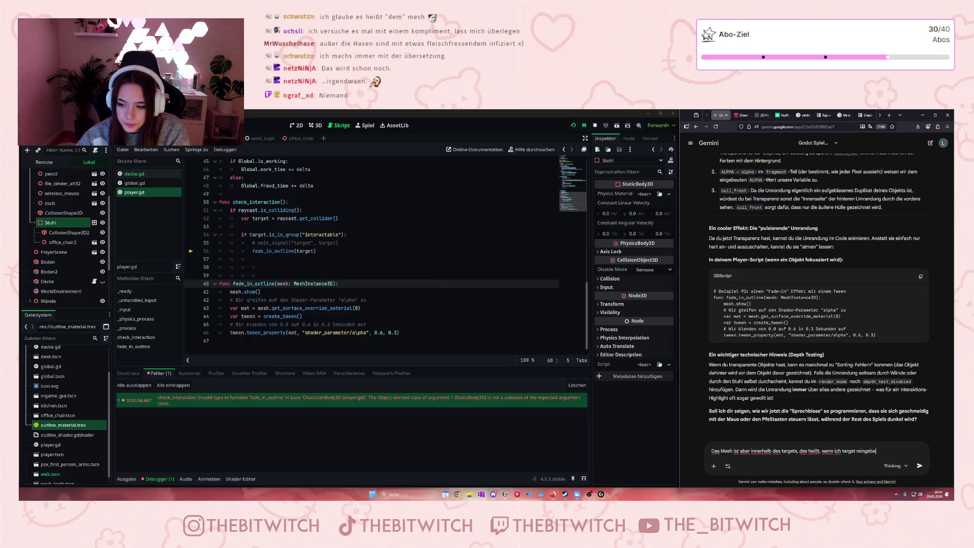
type(", findet er das mesg n")
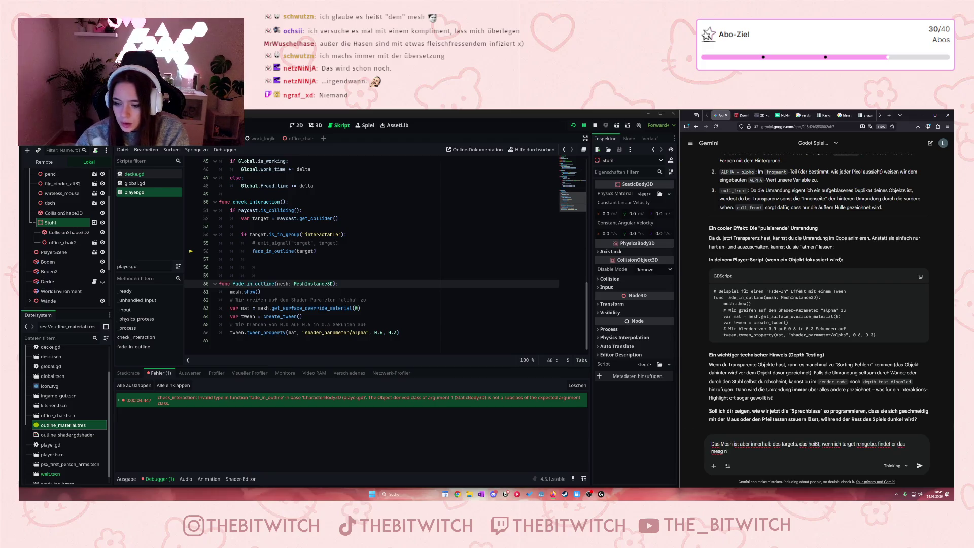
key("BackSpace")
key("BackSpace")
key("BackSpace")
type("h nicht")
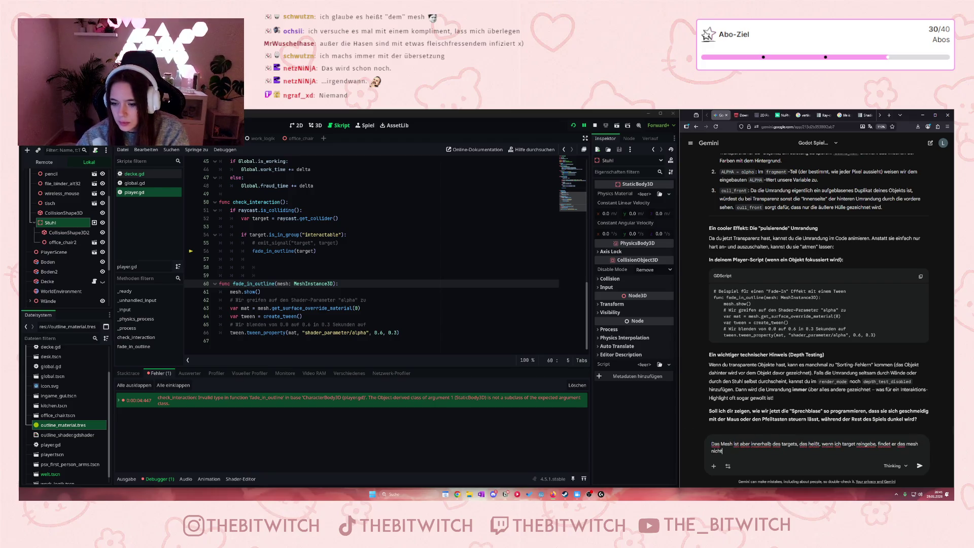
key("Return")
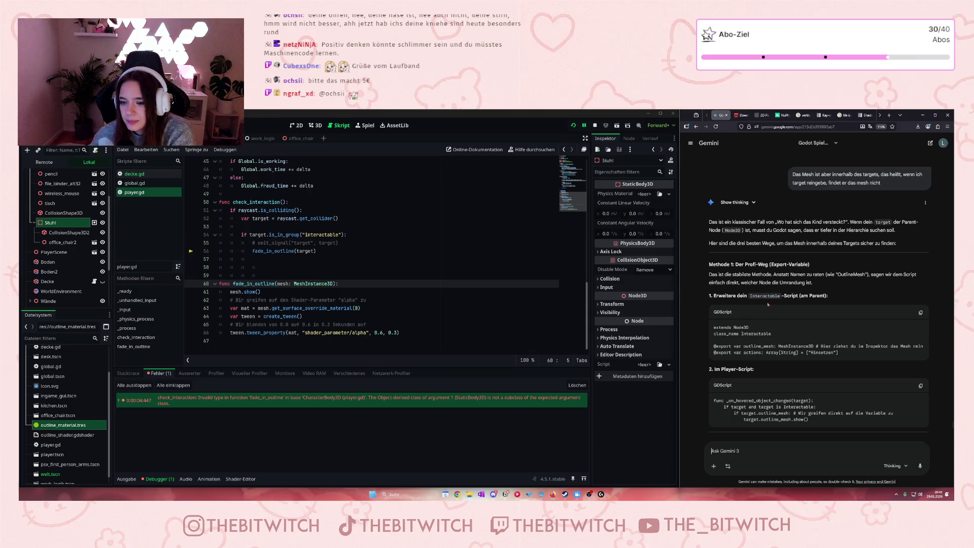
Step: Read Gemini's three methods: exported outline_mesh variable, find_child("OutlineMesh"), and an outlines group
scroll(754, 344, "down", 3)
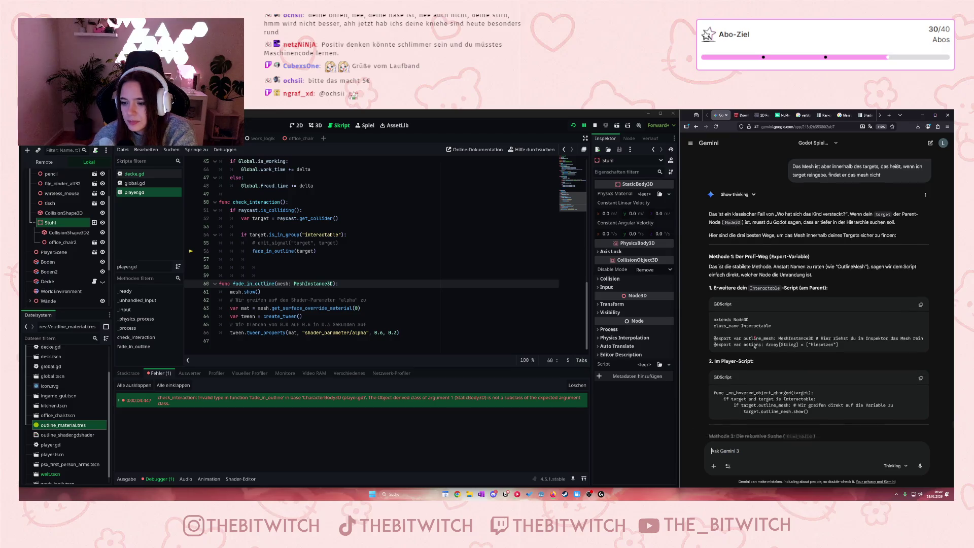
scroll(758, 413, "down", 2)
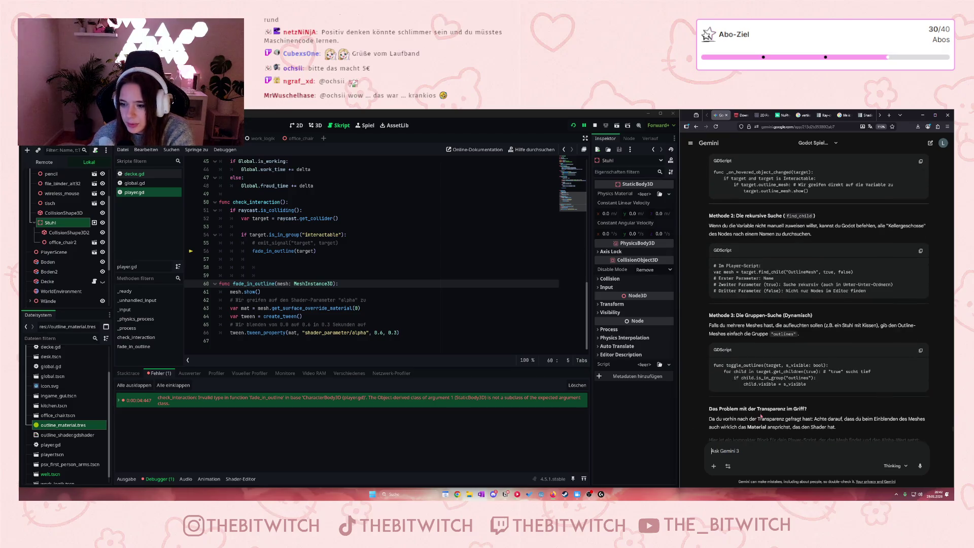
scroll(753, 306, "up", 2)
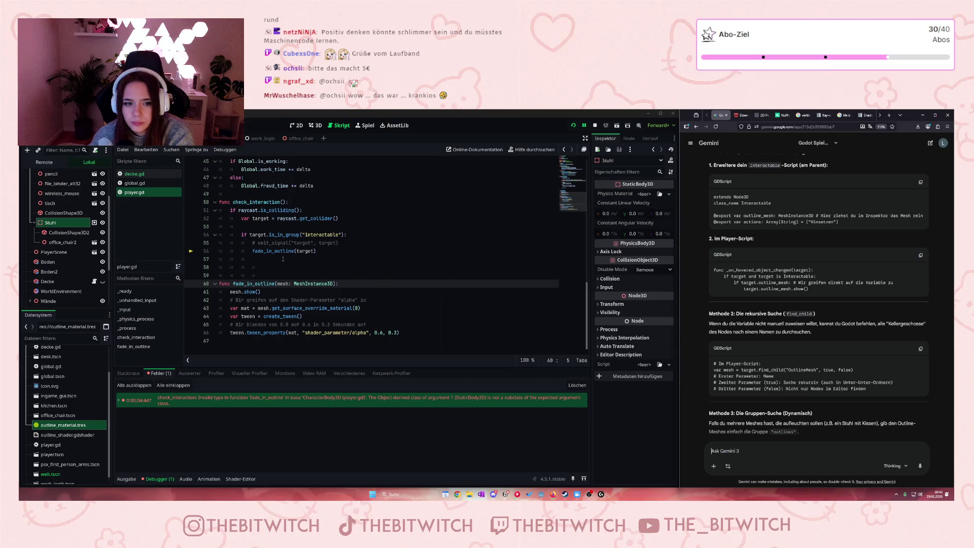
mouse_move(311, 252)
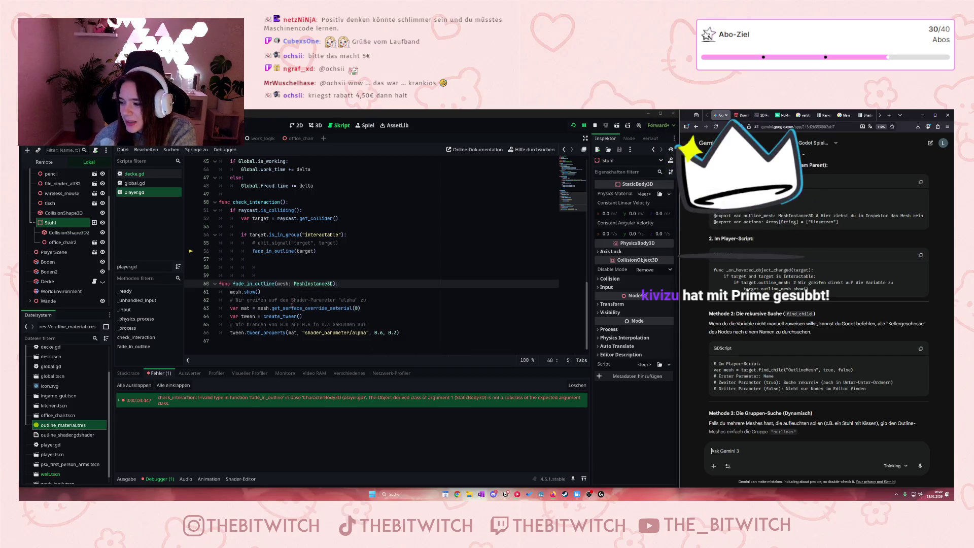
mouse_move(283, 317)
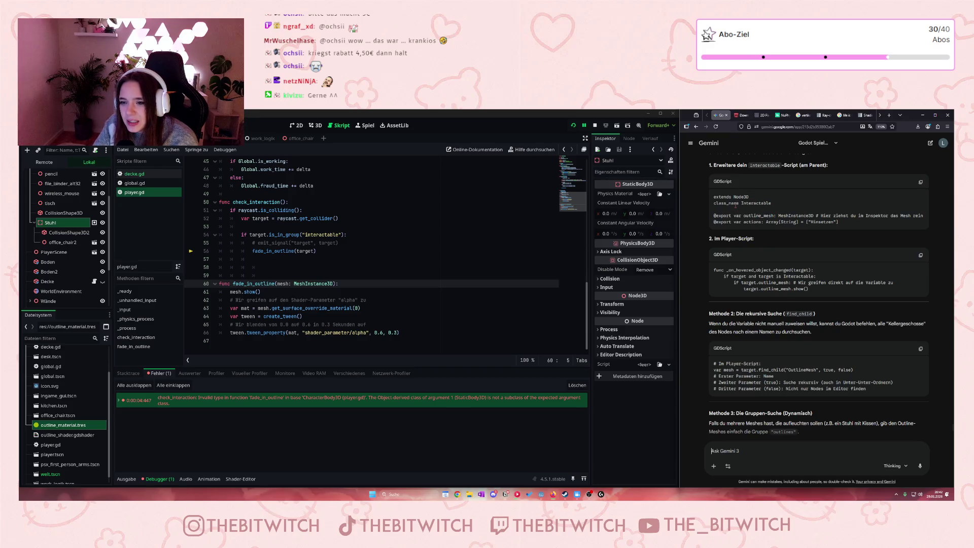
scroll(770, 224, "down", 1)
scroll(738, 211, "up", 1)
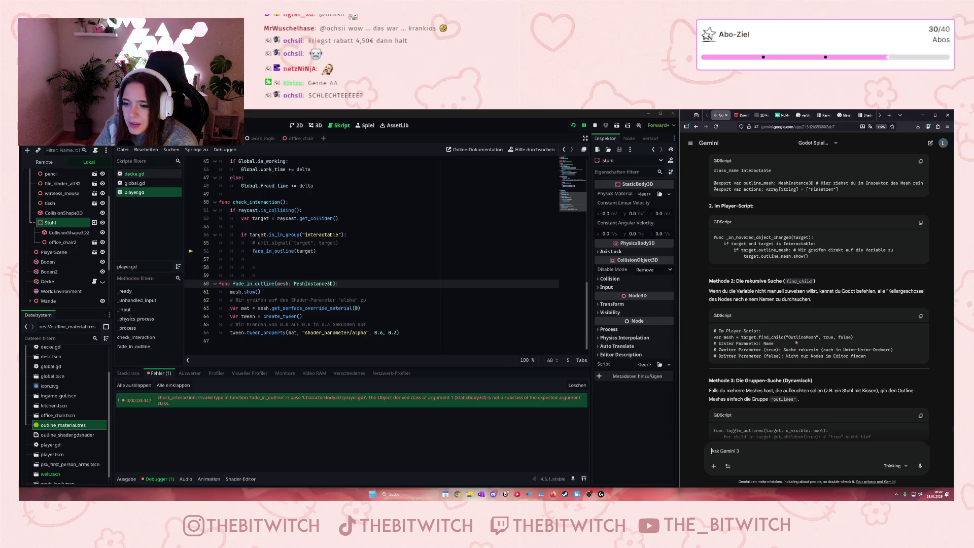
left_click_drag(787, 337, 808, 343)
left_click(805, 336)
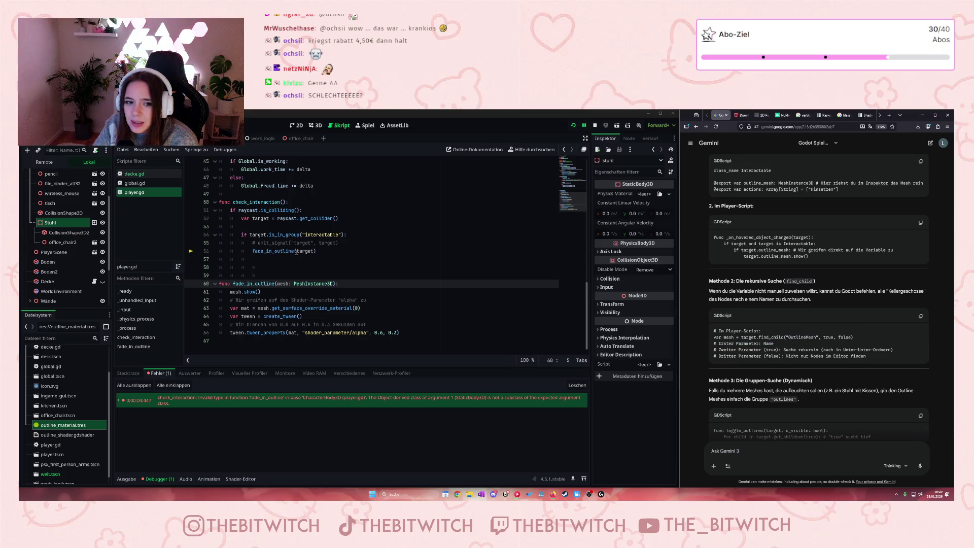
double_click(305, 251)
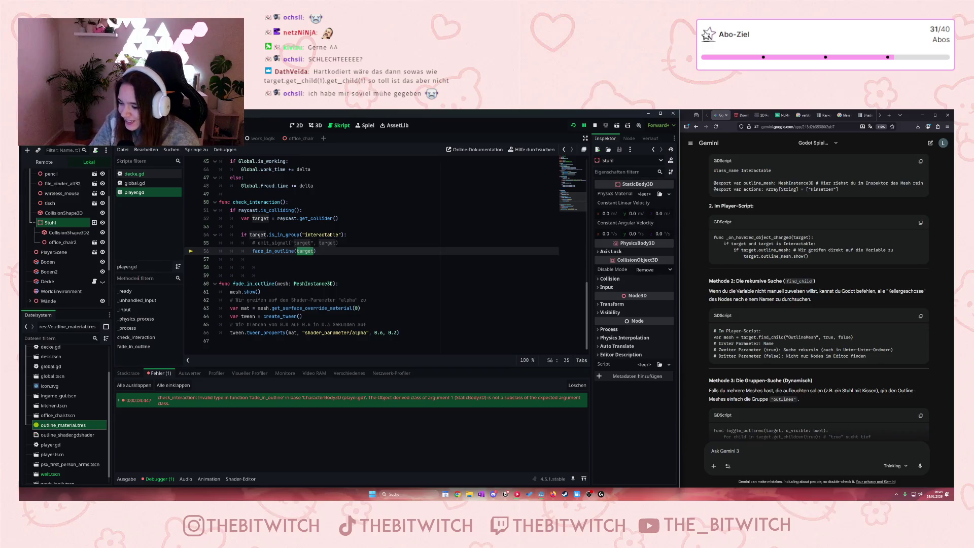
scroll(797, 239, "down", 2)
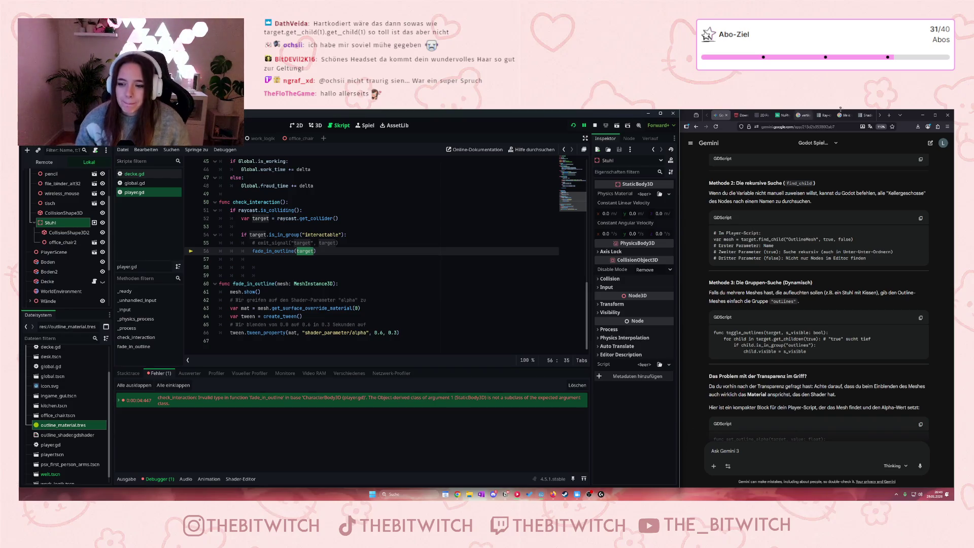
scroll(779, 295, "down", 1)
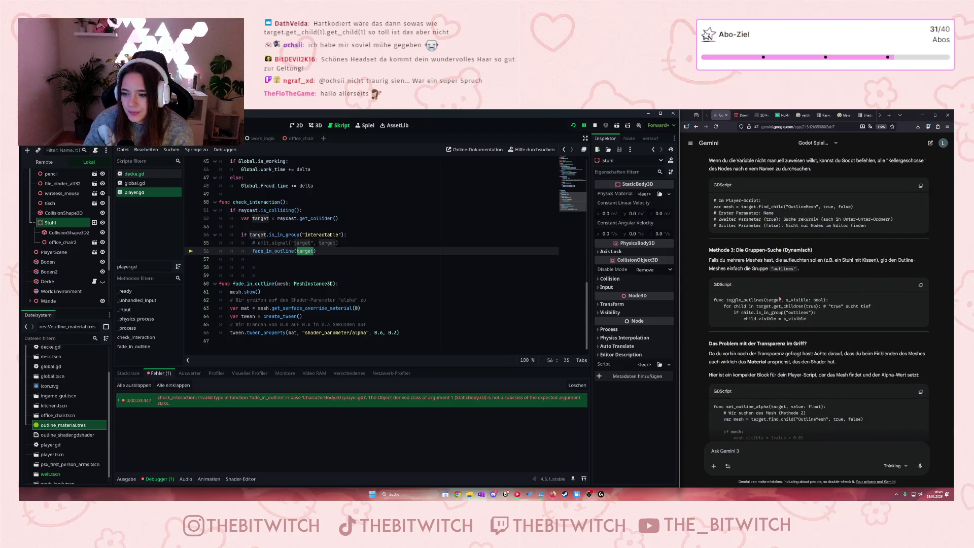
left_click(761, 307)
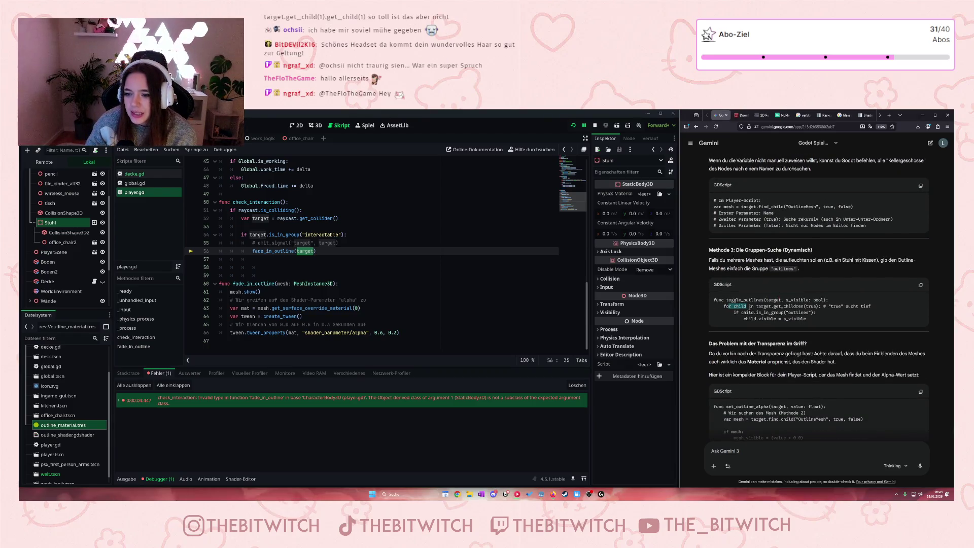
left_click_drag(756, 308, 818, 308)
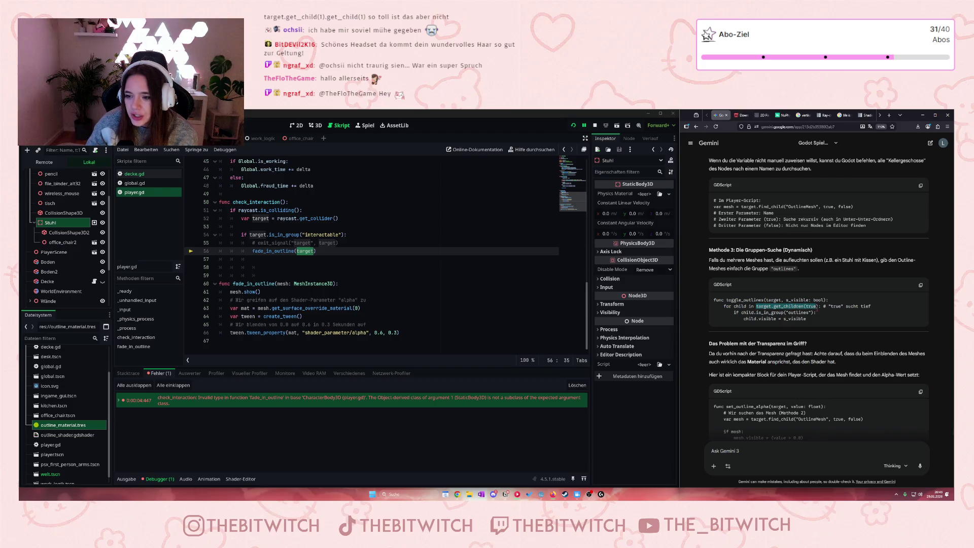
left_click(298, 259)
Step: Change line 56 to call fade_in_outline(target.get_children(true))
left_click(314, 251)
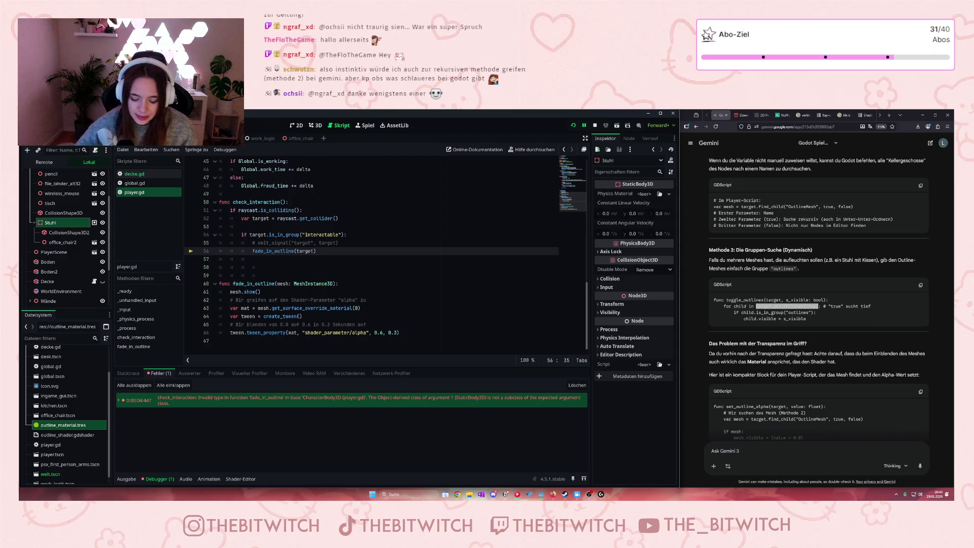
type(".get")
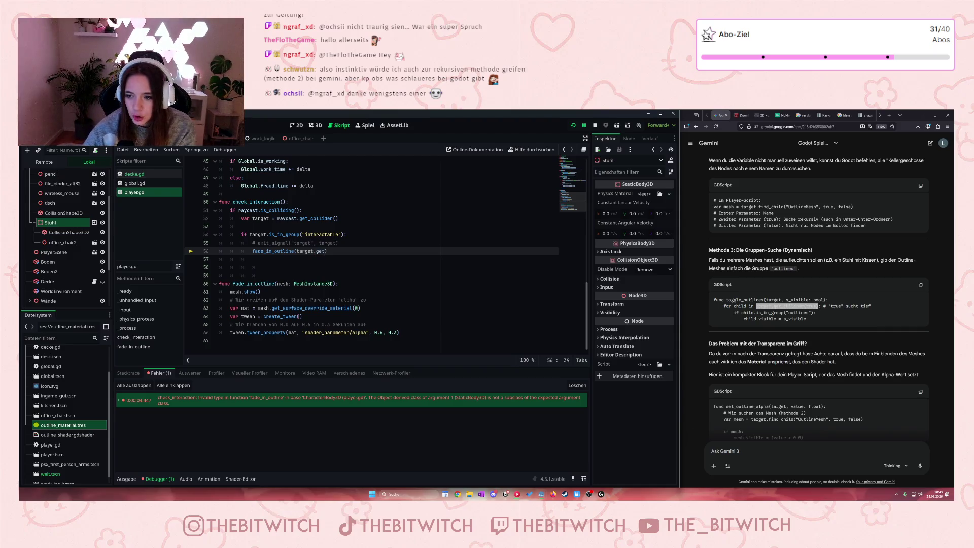
type("_child(")
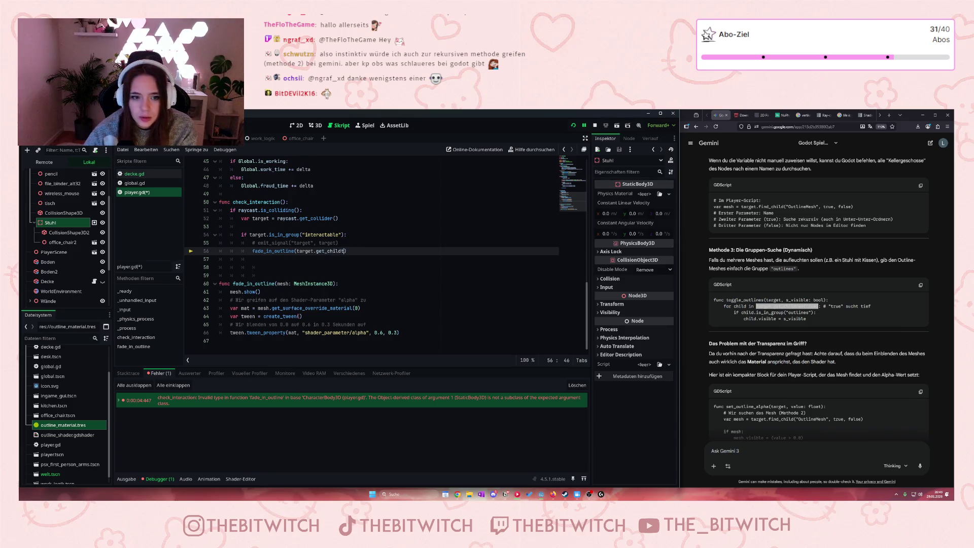
key("BackSpace")
type("ren")
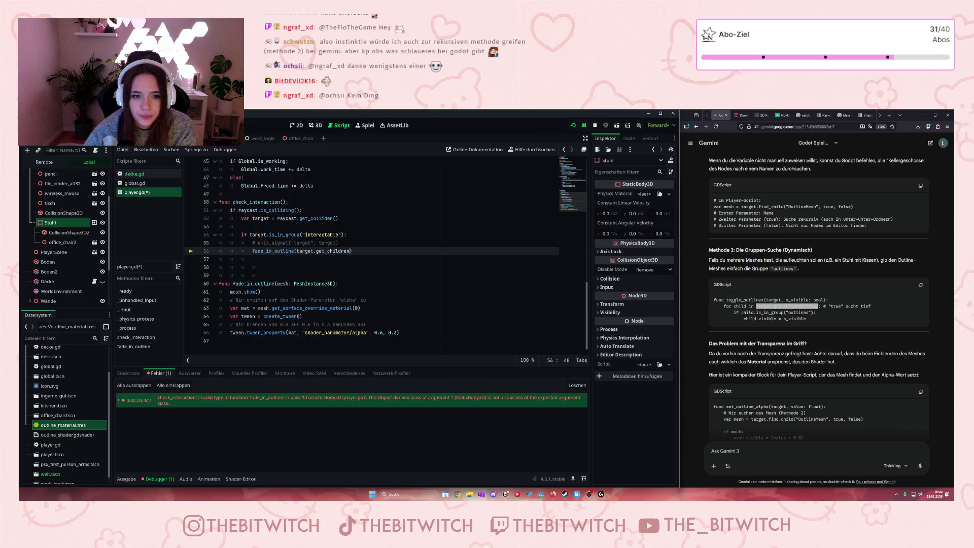
type("(t")
type("rue")
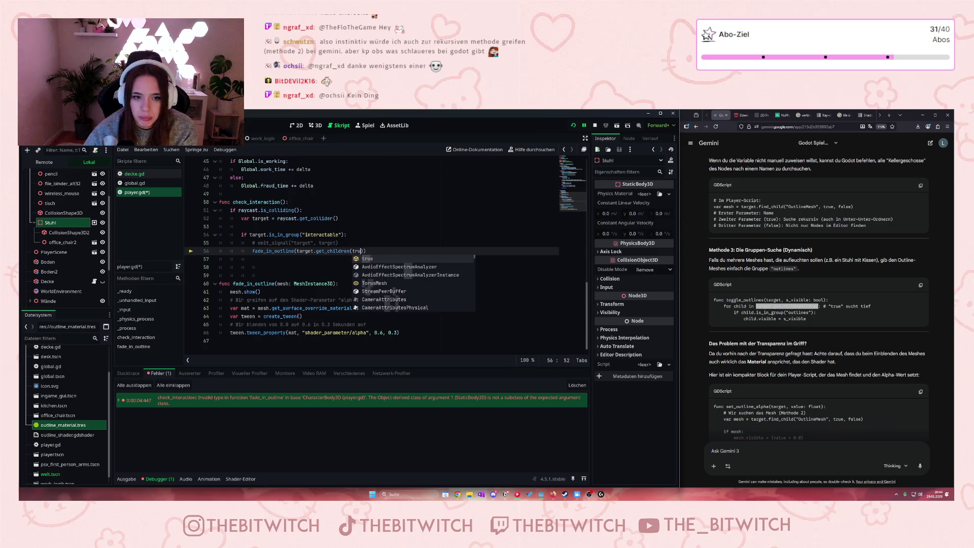
left_click(426, 332)
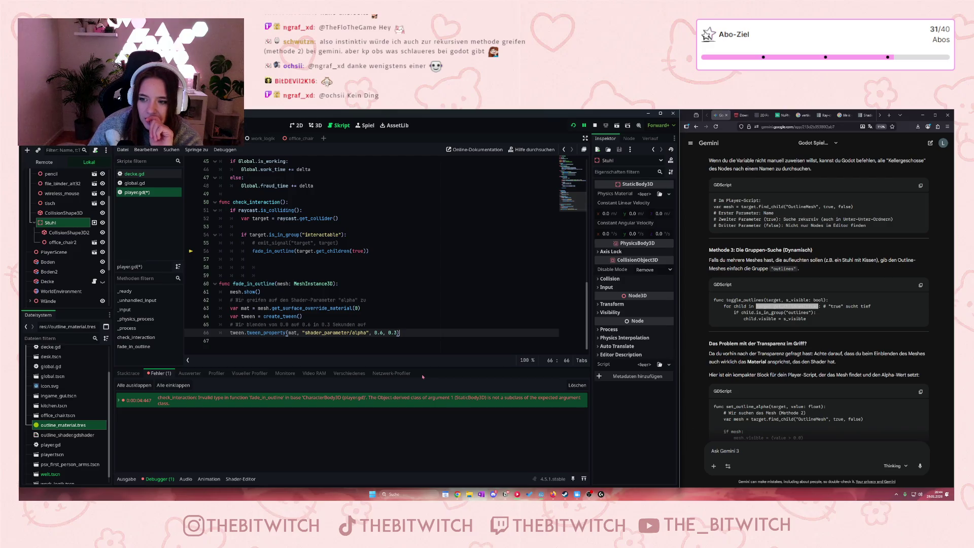
Step: Check Gemini's recursive-search comment, save player.gd, stop the game, and save again
left_click(841, 306)
left_click_drag(830, 307, 872, 311)
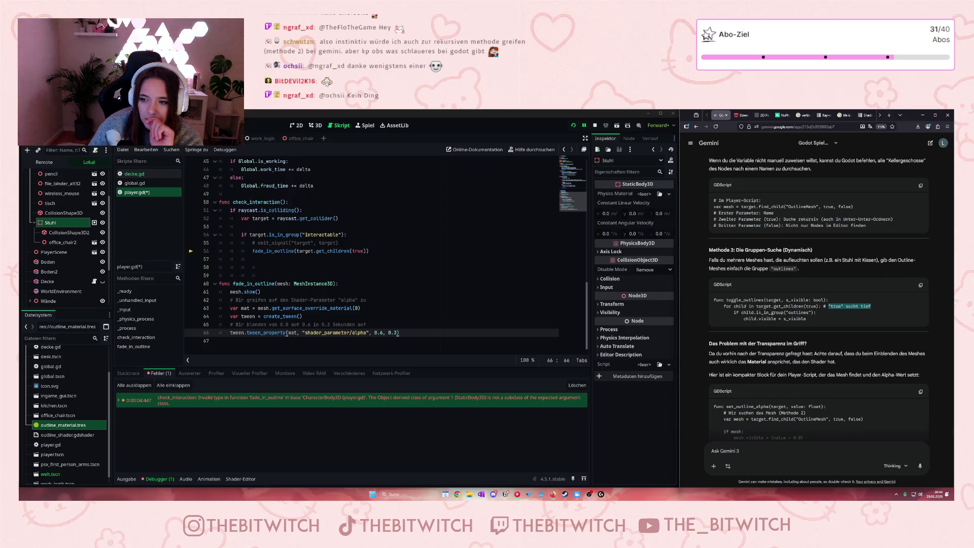
left_click(399, 299)
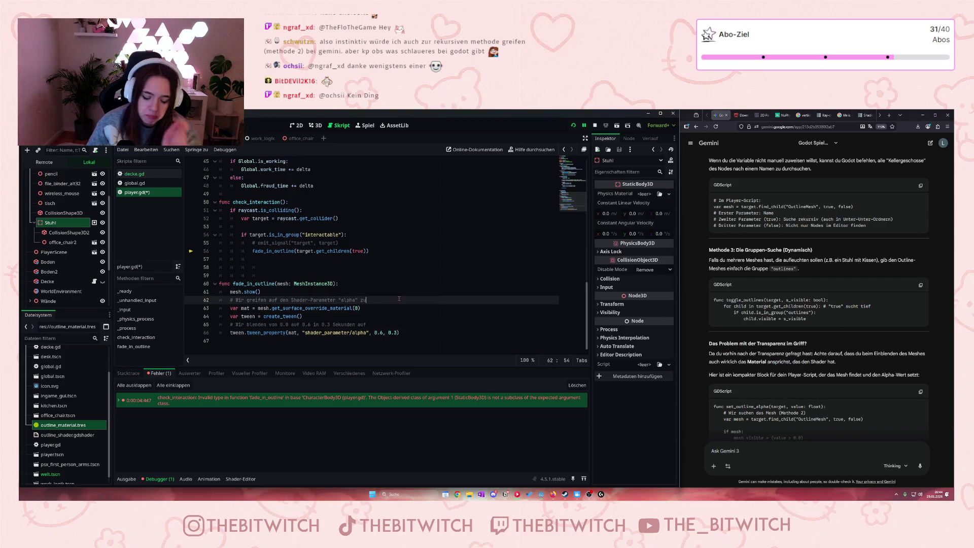
key("ctrl+s")
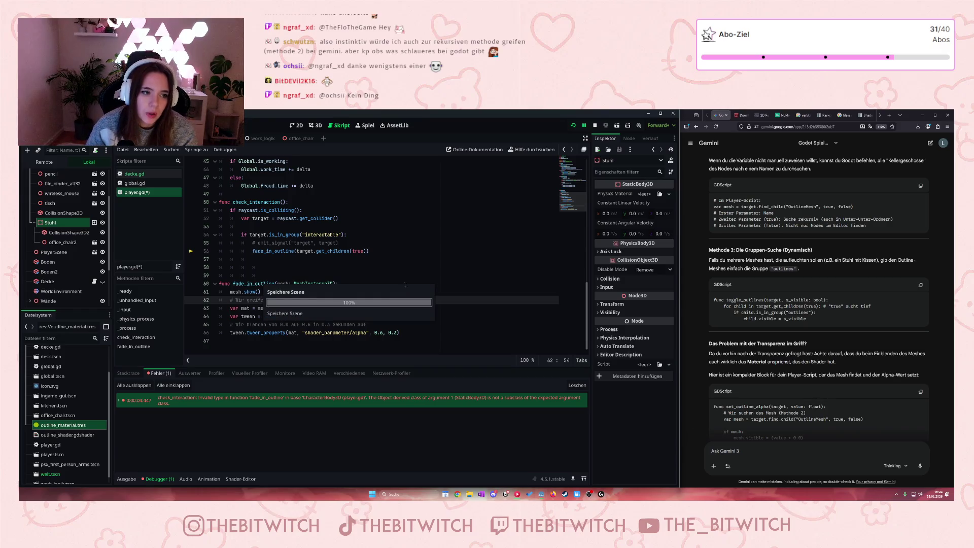
key("F8")
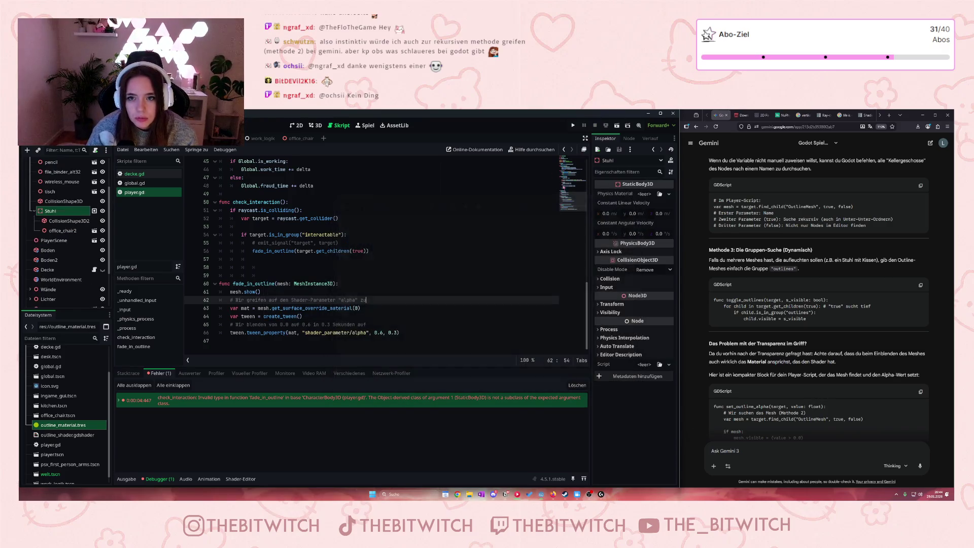
left_click(496, 235)
key("ctrl+s")
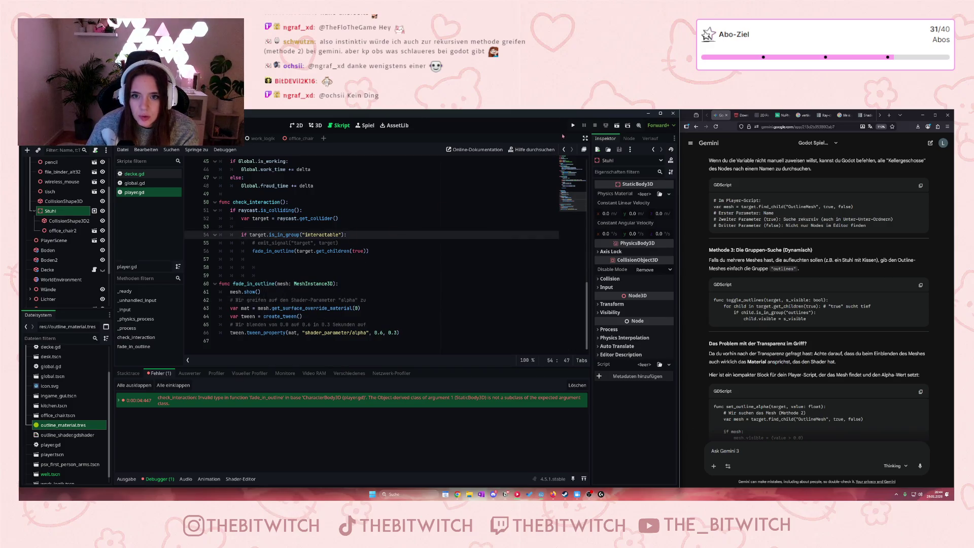
Step: Run the game, then revert line 56 to fade_in_outline(target) and add a blank line above mesh.show()
left_click(573, 125)
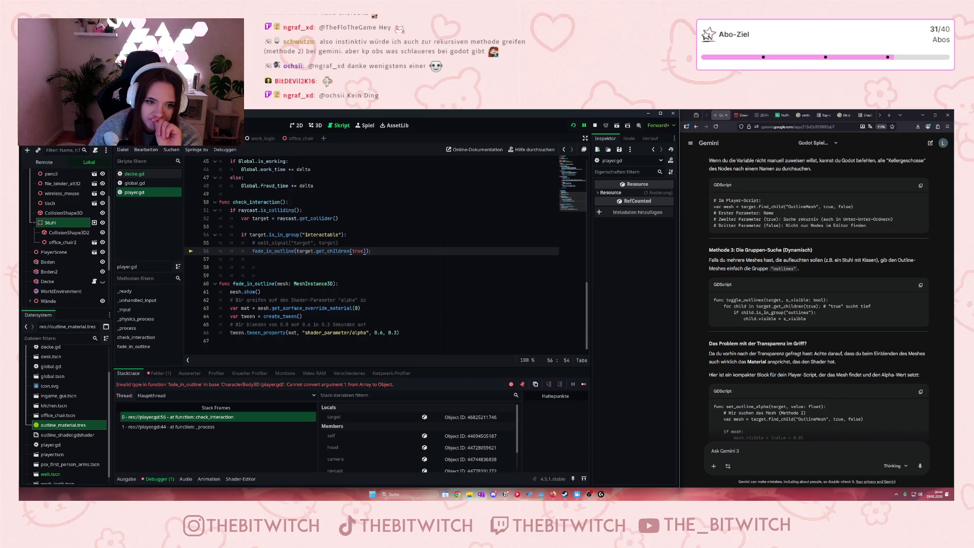
left_click_drag(368, 251, 298, 250)
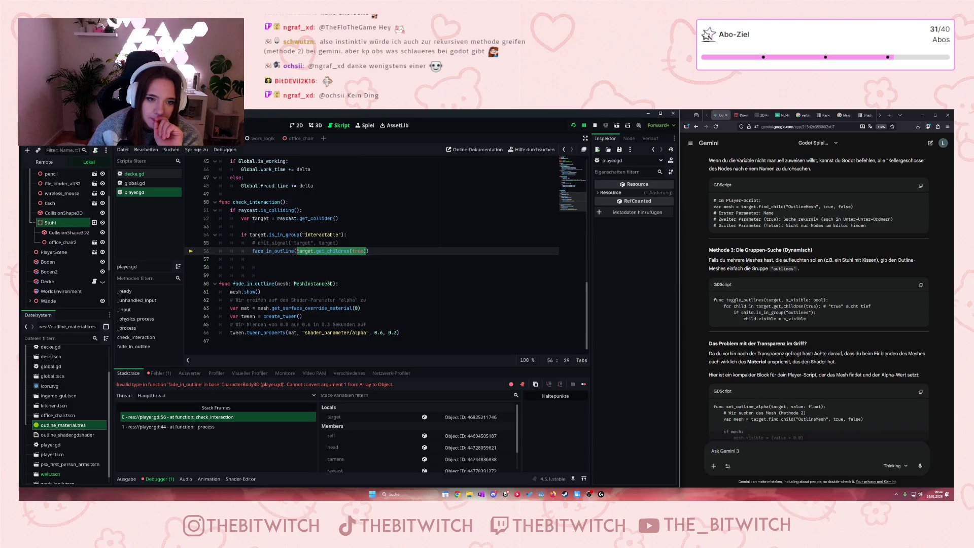
type("target")
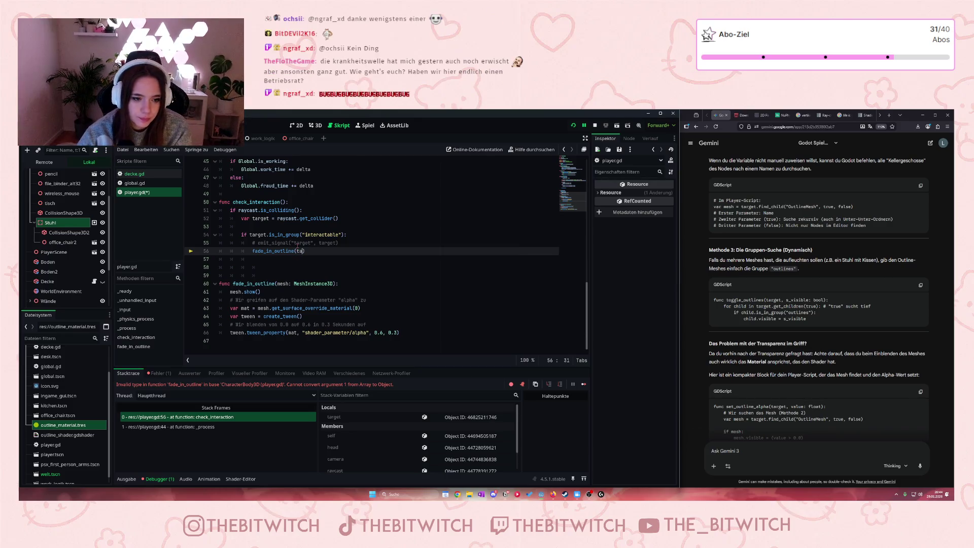
left_click(230, 293)
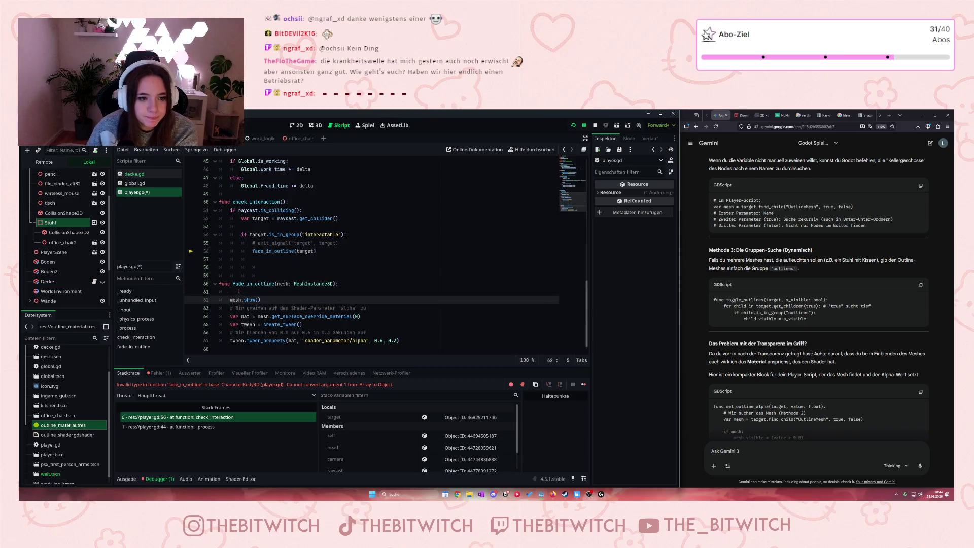
key("Return")
key("Up")
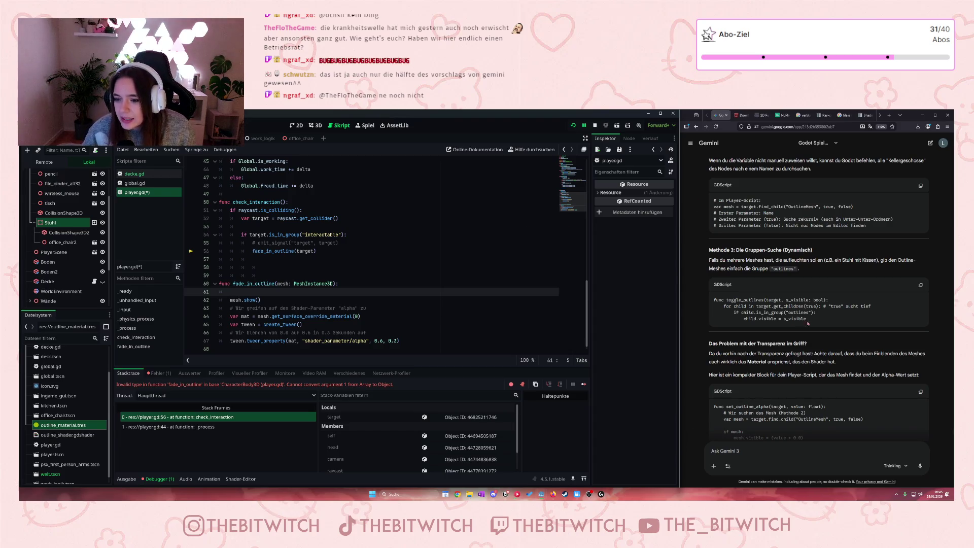
Step: Copy the find_child call from Gemini's set_outline_alpha example
mouse_move(806, 319)
left_mouse_down()
mouse_move(743, 313)
mouse_move(760, 389)
left_mouse_up()
left_click(777, 322)
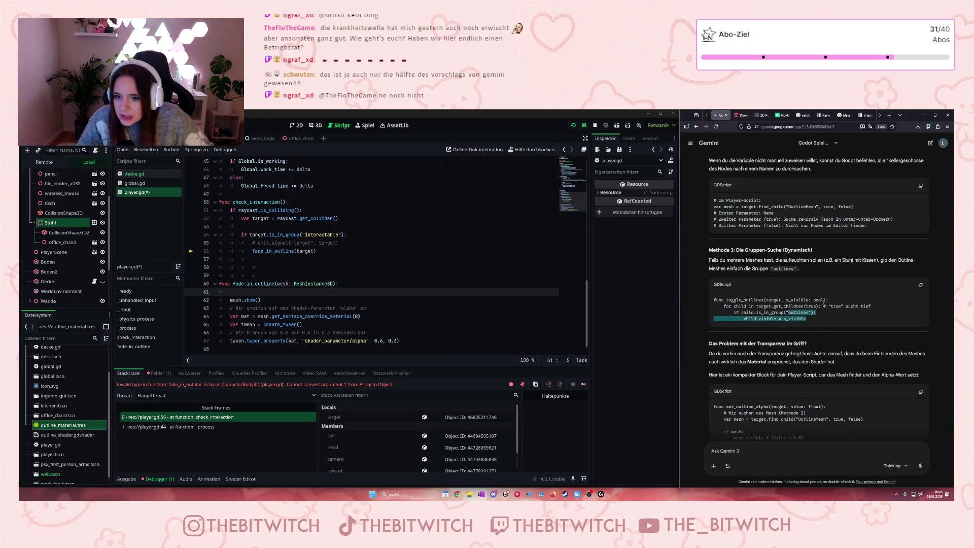
left_click(846, 323)
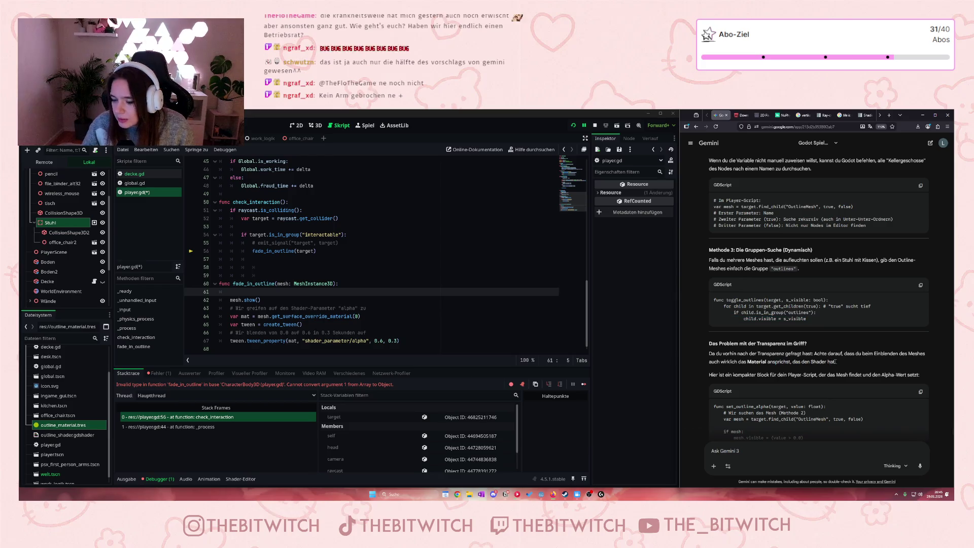
scroll(846, 323, "down", 2)
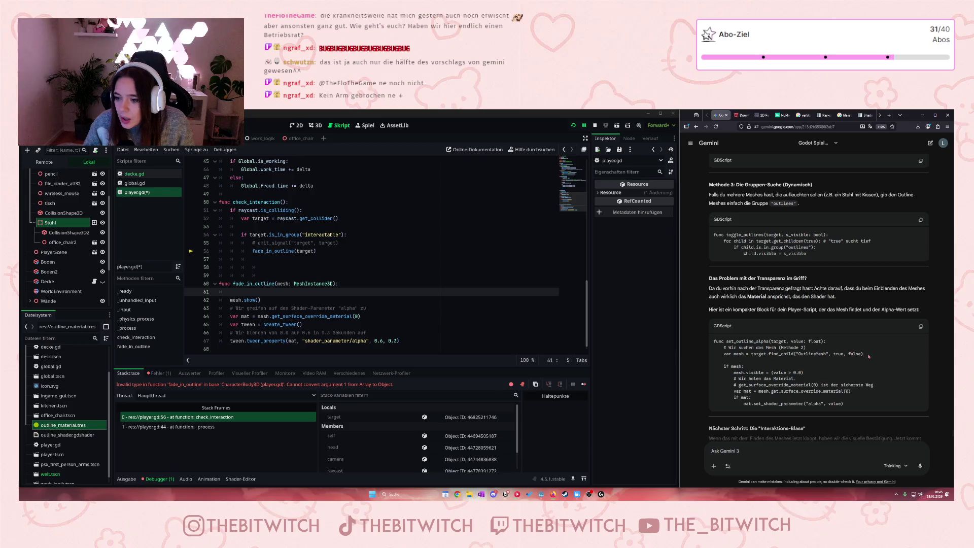
left_click_drag(863, 353, 751, 354)
key("ctrl+c")
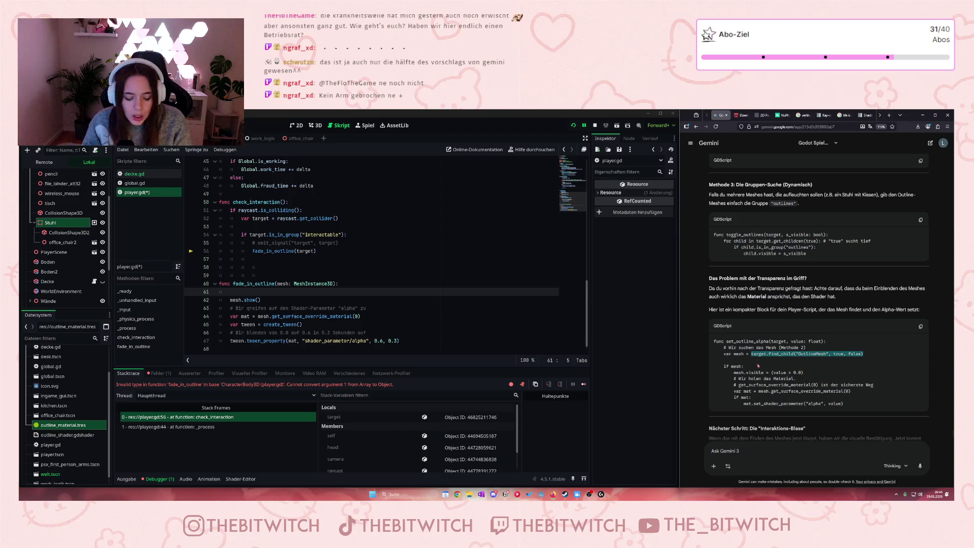
Step: Delete empty line 61, paste find_child("OutlineMesh", true, false) over target on line 56, and save
left_click(221, 292)
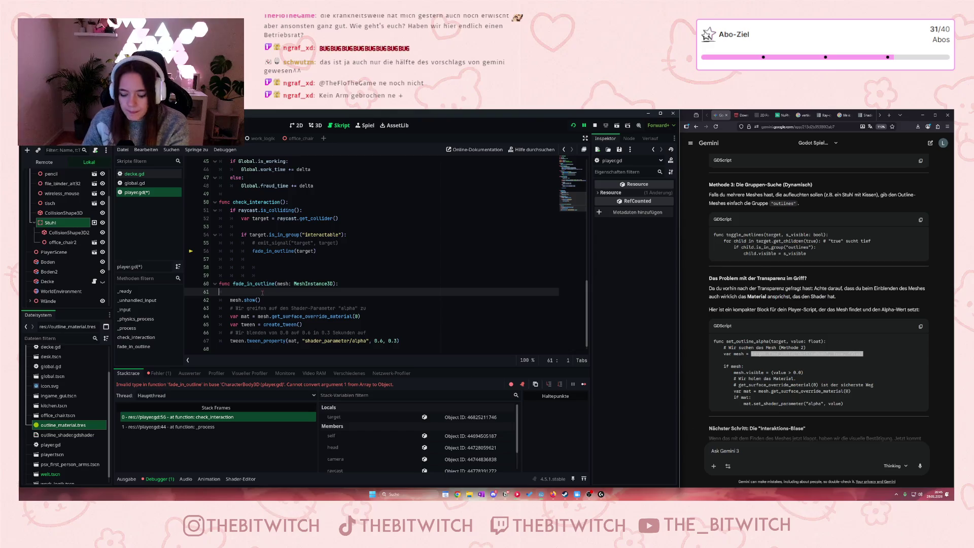
key("BackSpace")
left_click(297, 251)
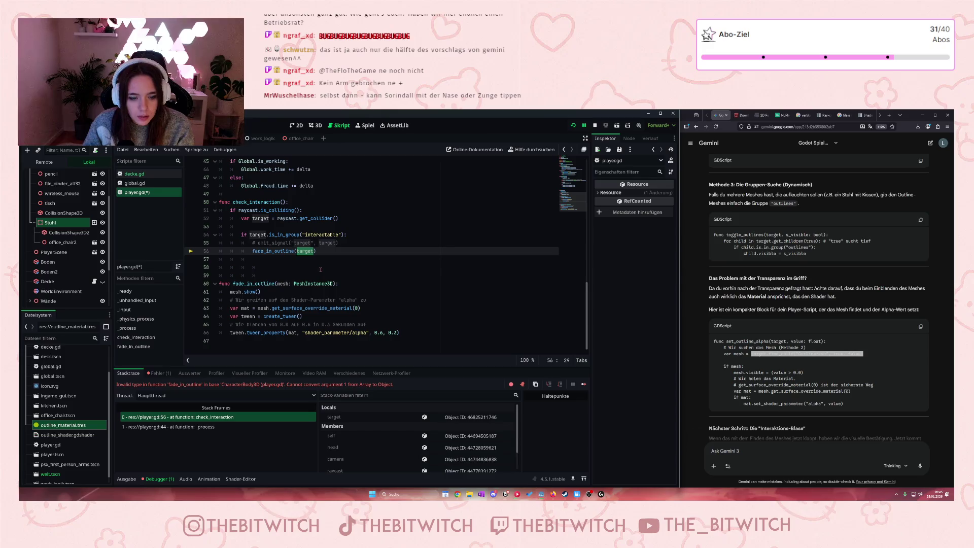
key("ctrl+v")
left_click(339, 287)
key("ctrl+s")
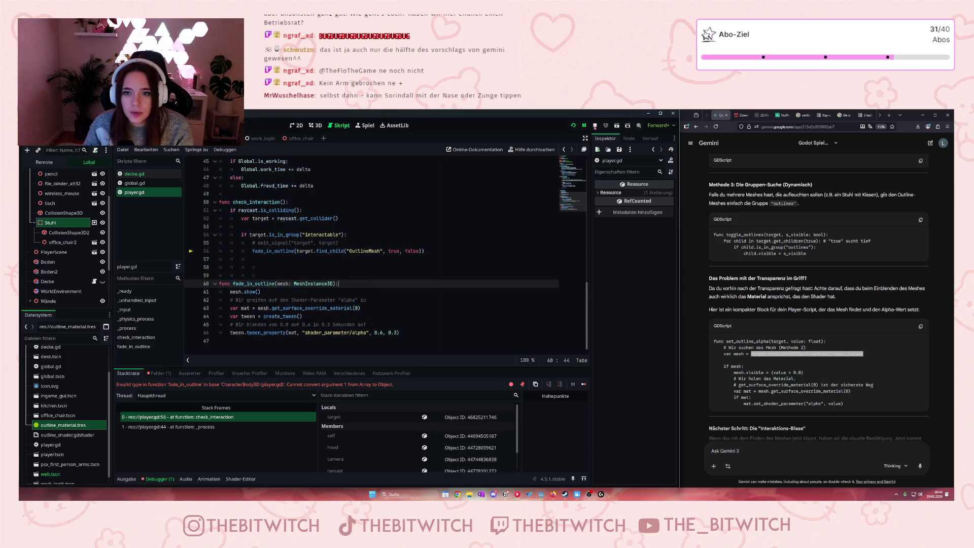
key("F8")
left_click(493, 249)
key("ctrl+s")
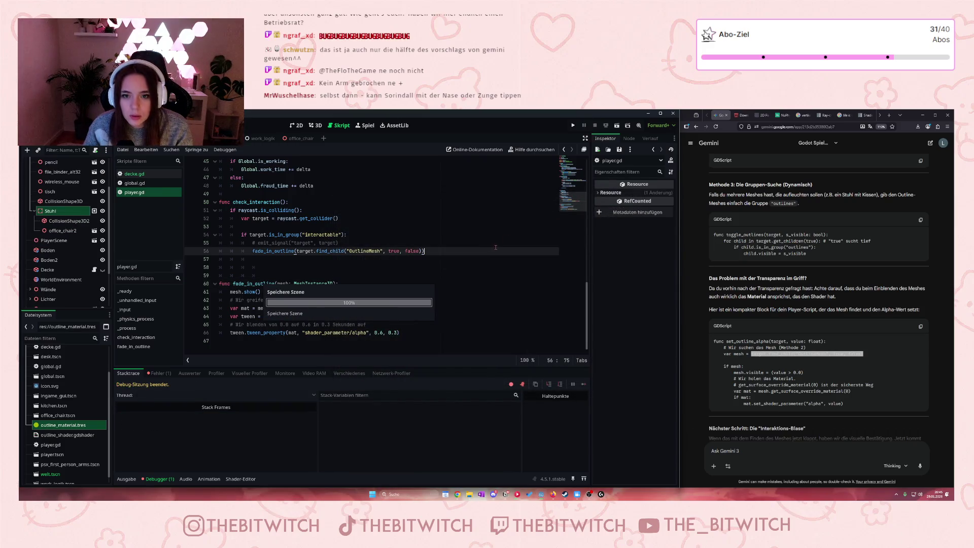
Step: Run the game, remove the stray # after line 56's call, save, stop, and view office_chair
key("F5")
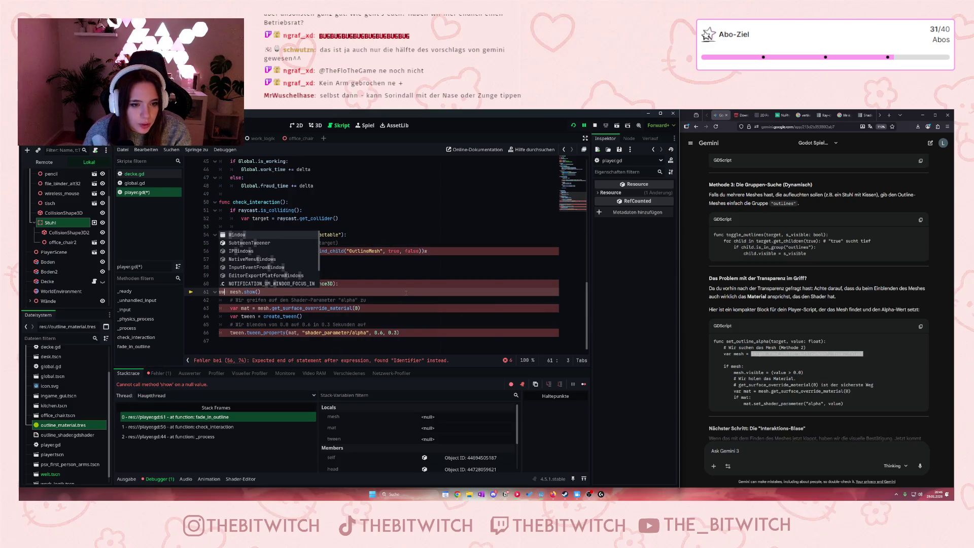
key("End")
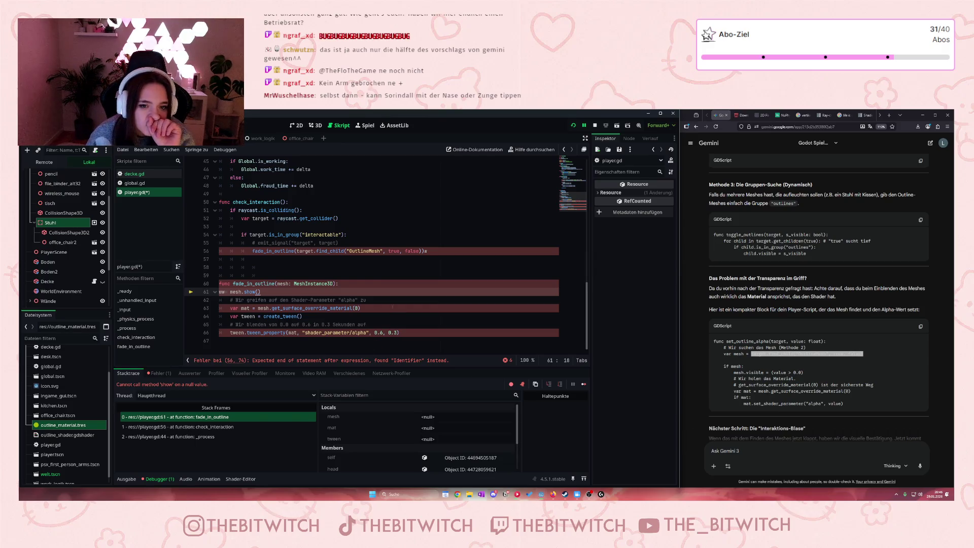
left_click(424, 251)
key("BackSpace")
key("Down")
key("Down")
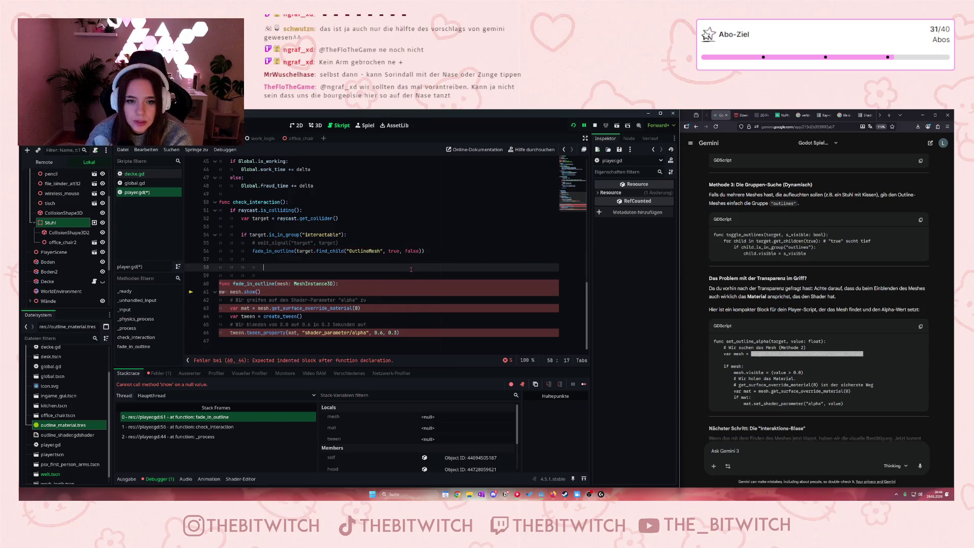
key("ctrl+s")
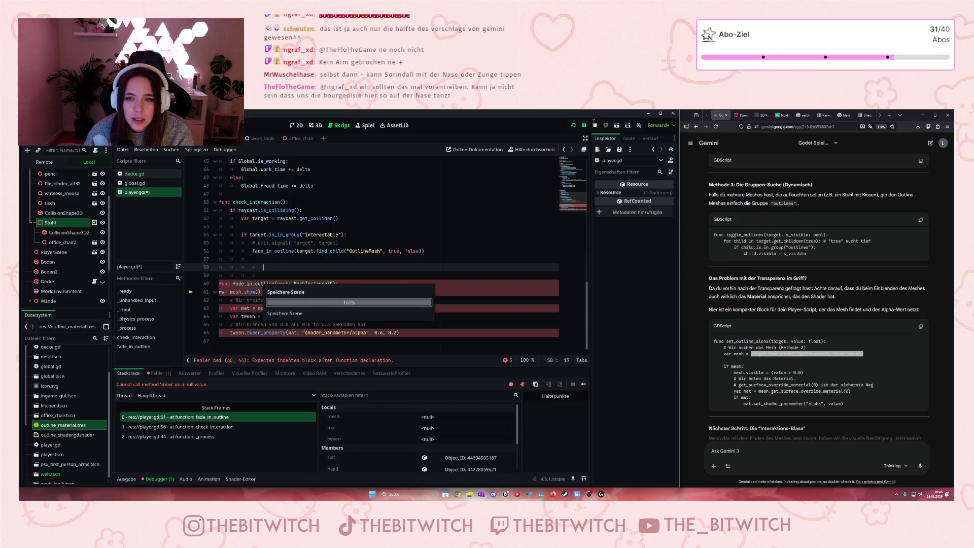
key("F8")
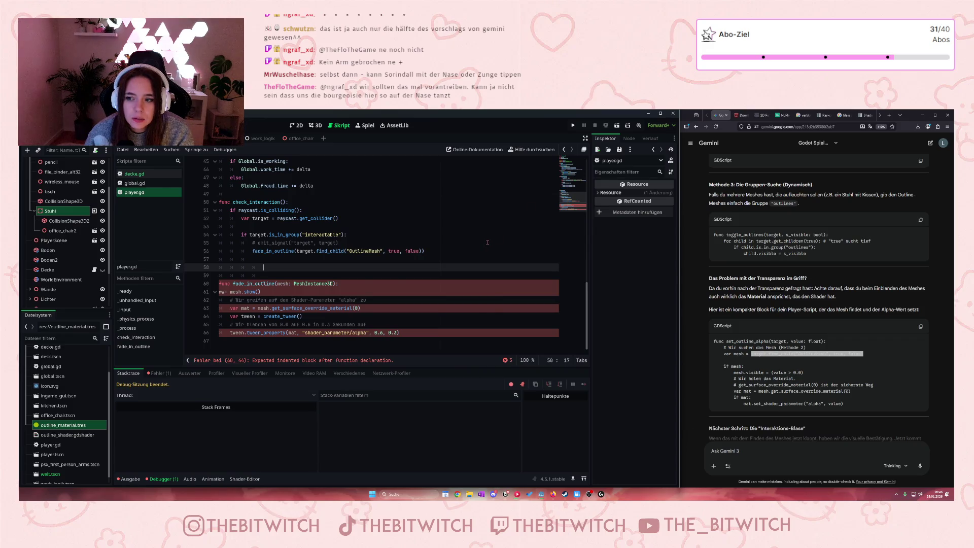
left_click(859, 353)
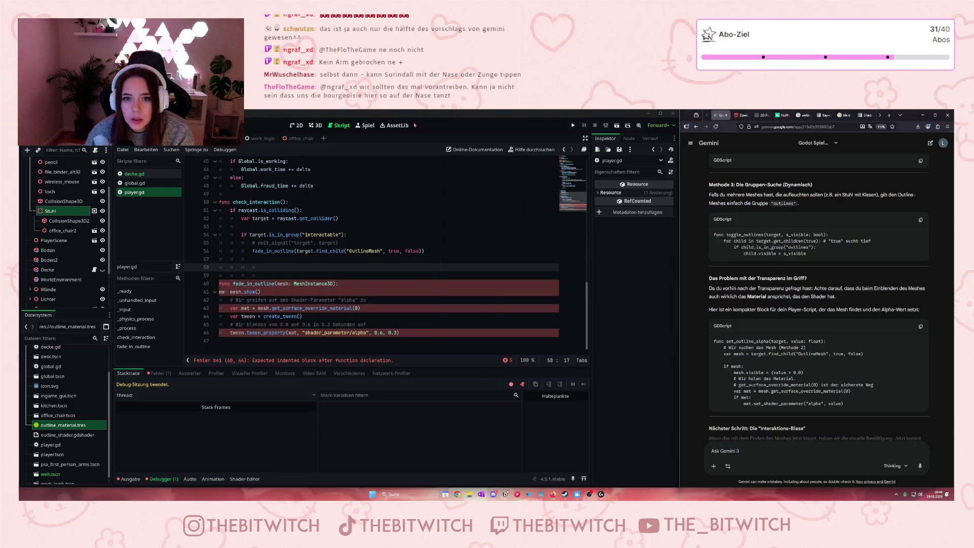
left_click(300, 138)
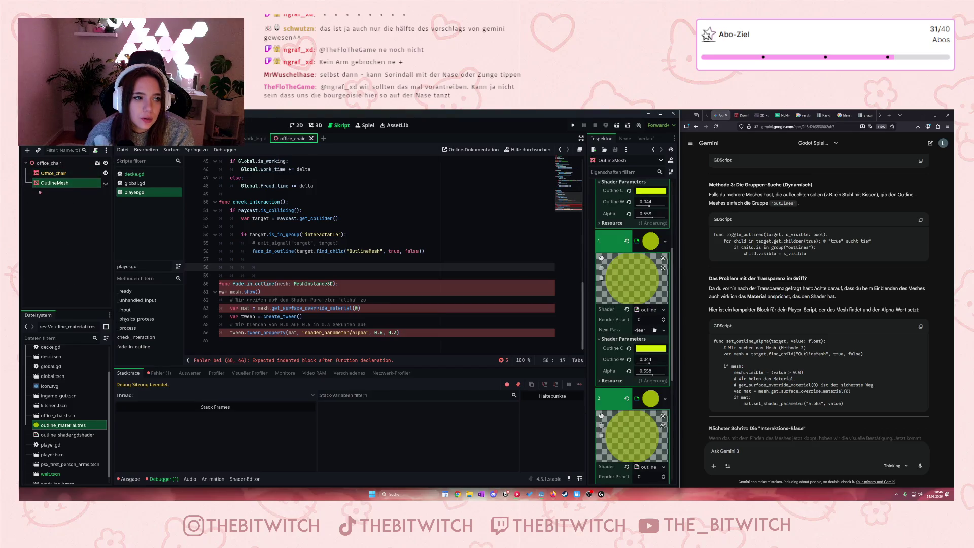
Step: Trim line 56 to find_child("OutlineMesh"), save player.gd, and run the game
left_click(399, 251)
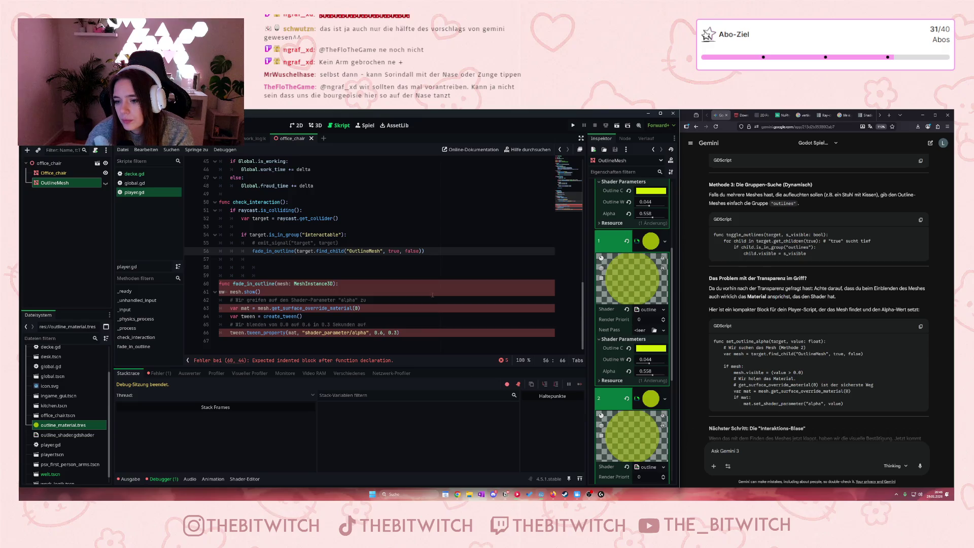
left_click_drag(809, 341, 825, 342)
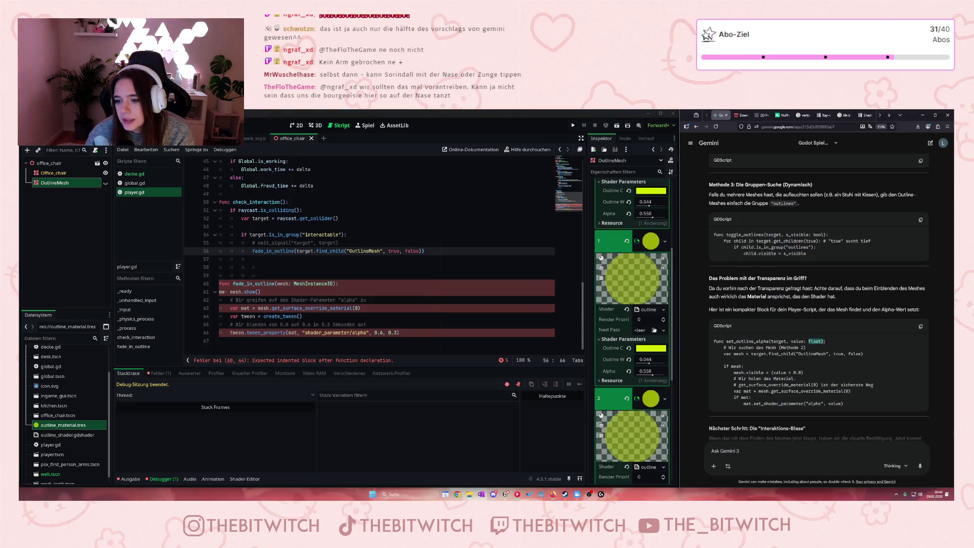
left_click(371, 251)
left_click_drag(419, 251, 387, 251)
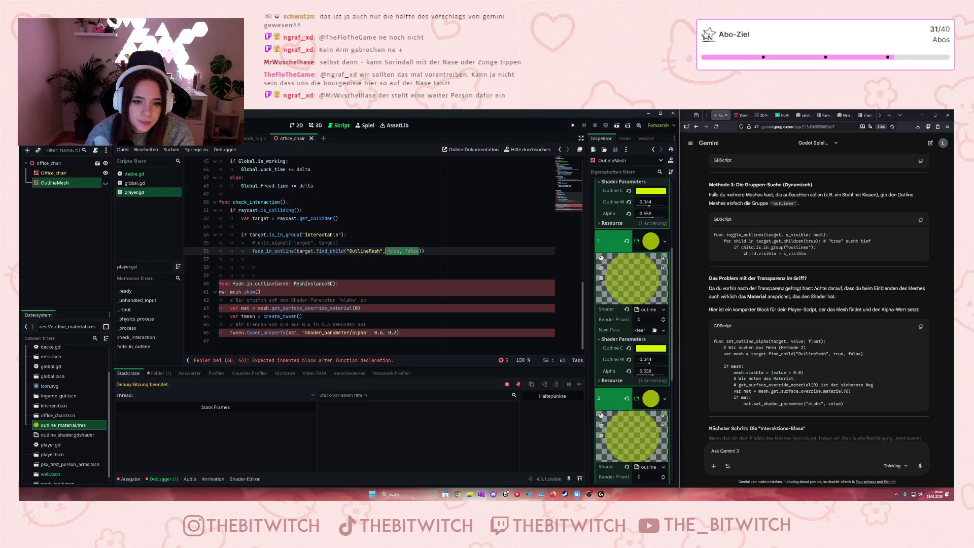
left_click(394, 250)
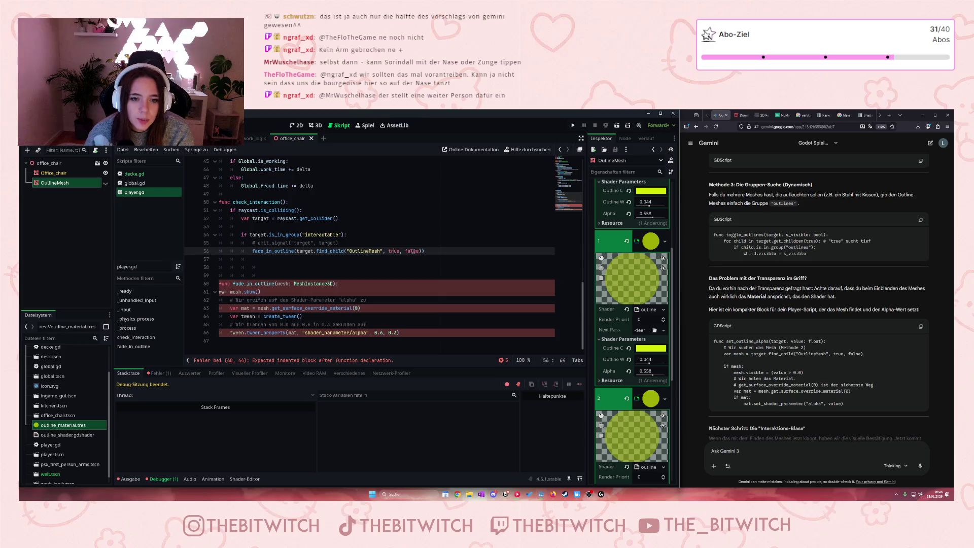
left_click_drag(421, 251, 384, 252)
key("BackSpace")
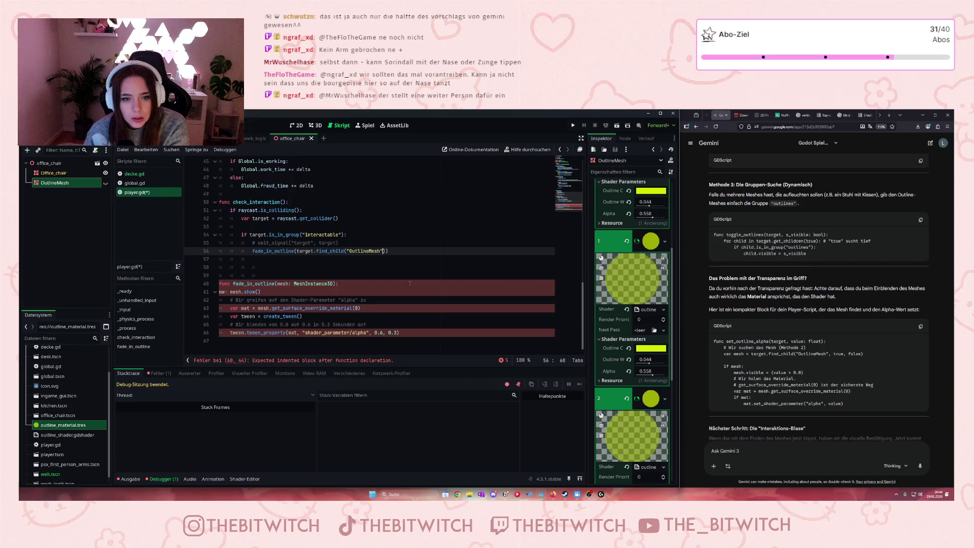
left_click(401, 267)
key("ctrl+s")
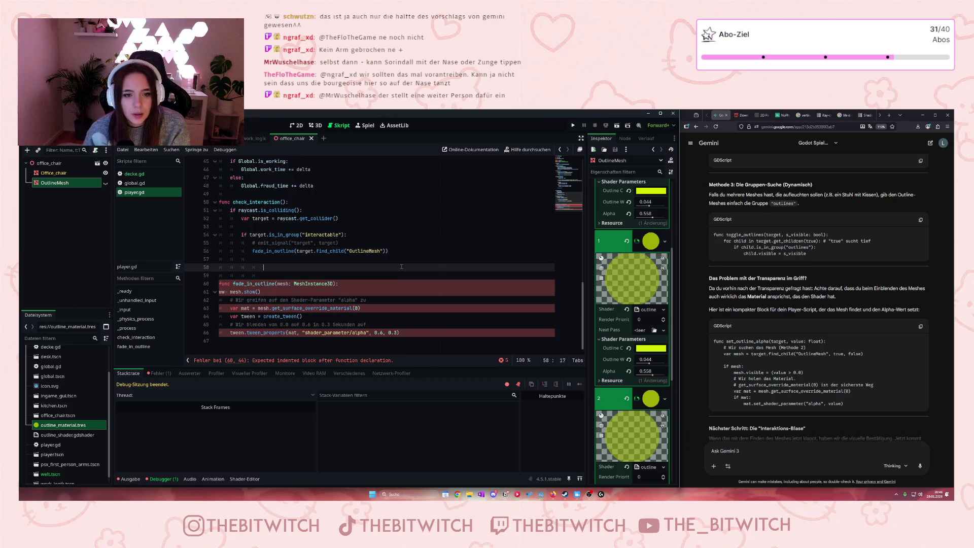
left_click(572, 126)
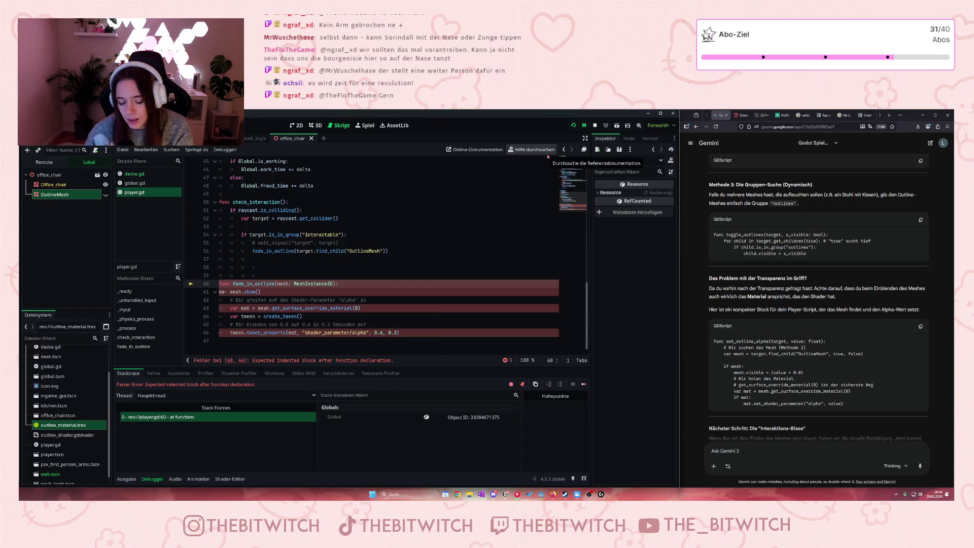
Step: Remove the stray indentation spaces on line 61, save, and rerun the game
left_click(462, 248)
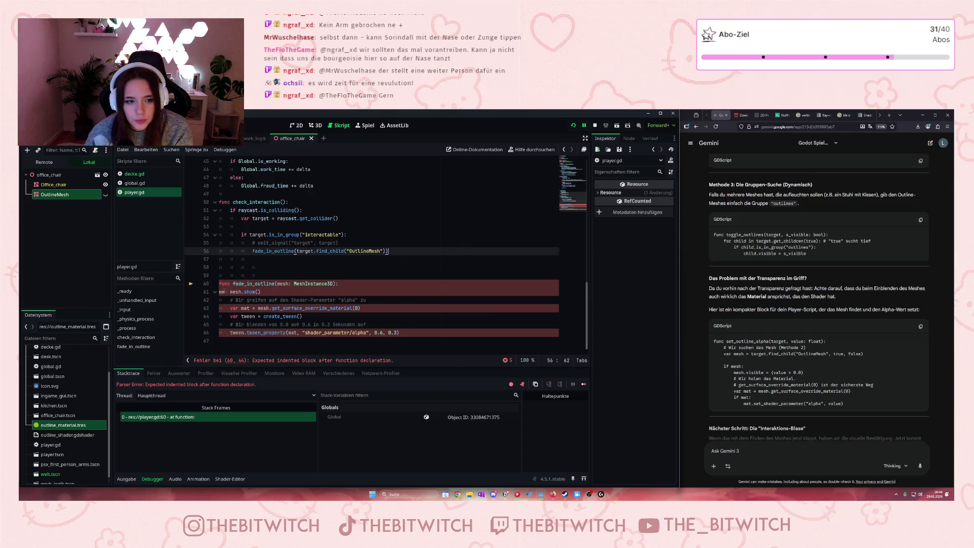
left_click(224, 292)
key("BackSpace")
key("BackSpace")
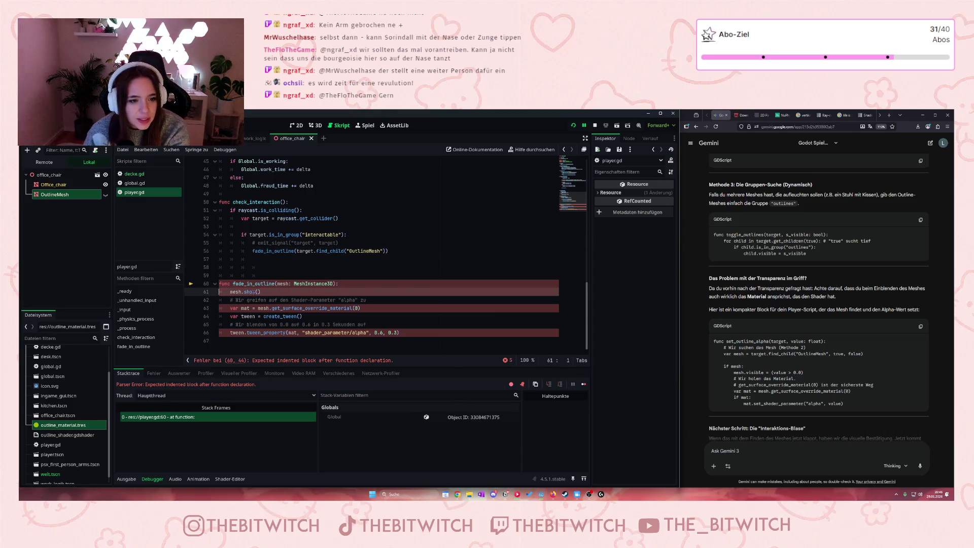
left_click(392, 279)
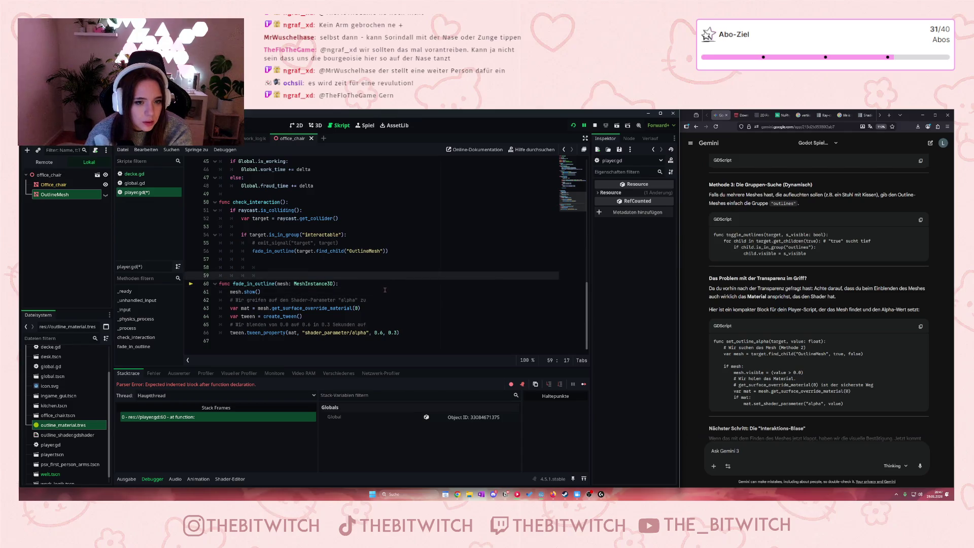
key("ctrl+s")
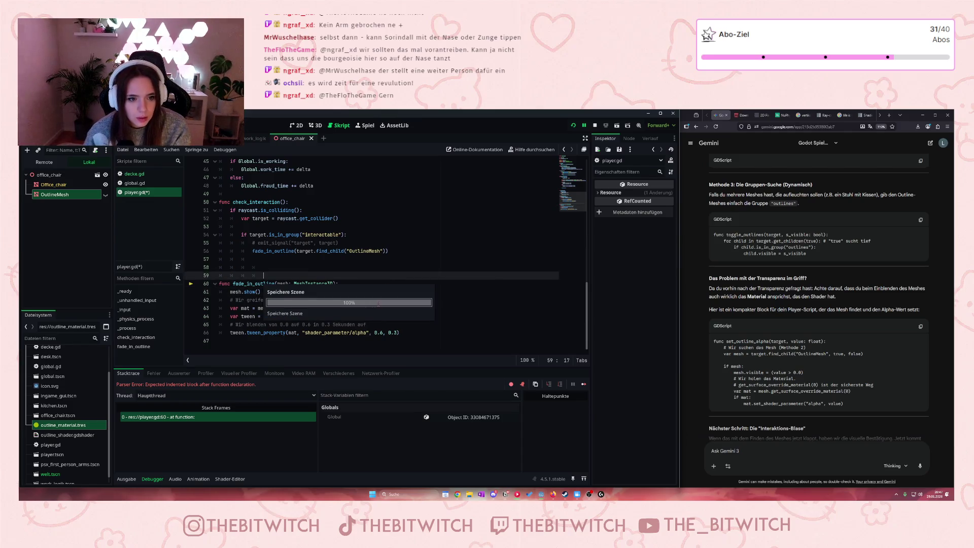
key("Up")
key("Up")
key("Up")
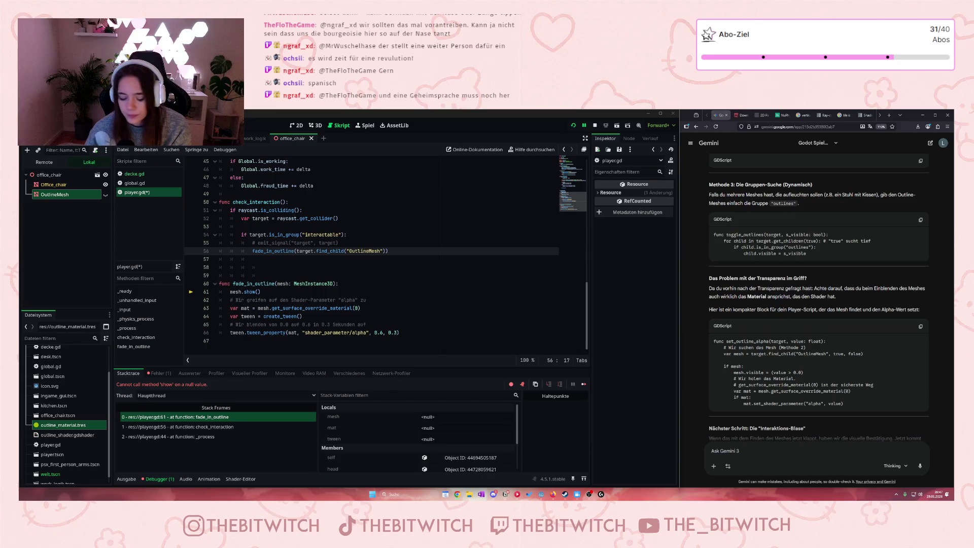
left_click(890, 116)
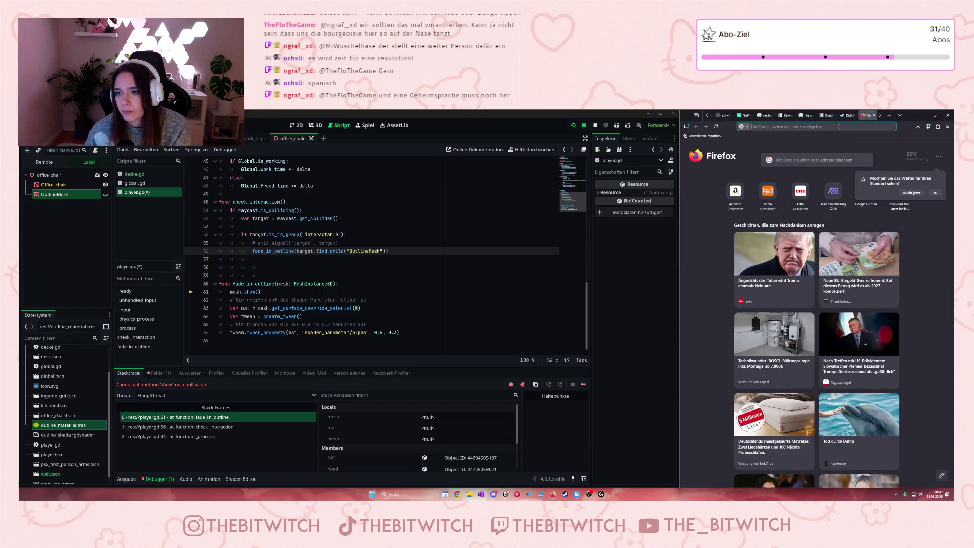
Step: Search Google for 'bourgeoisie', play its pronunciation, and read the AI Overview definition
type("bourgeoisie")
key("Return")
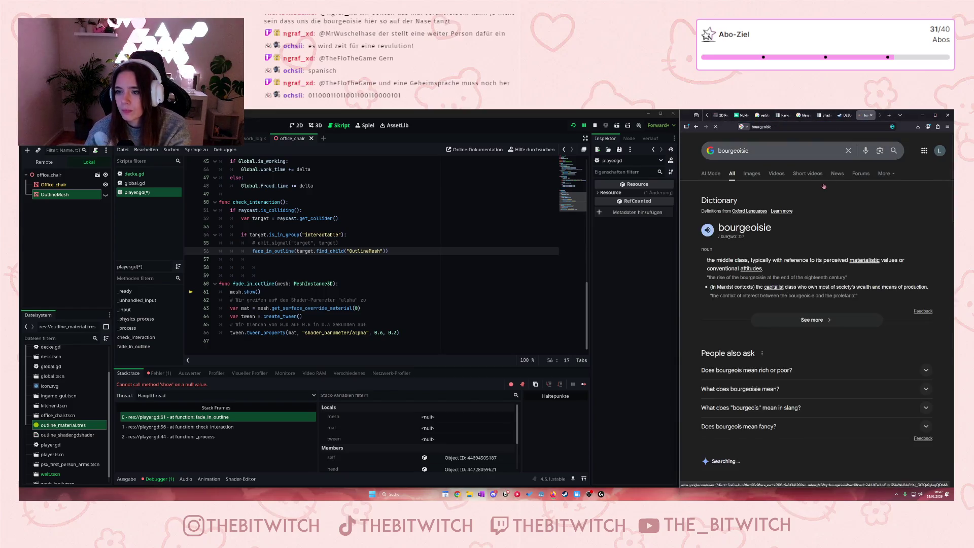
left_click(711, 231)
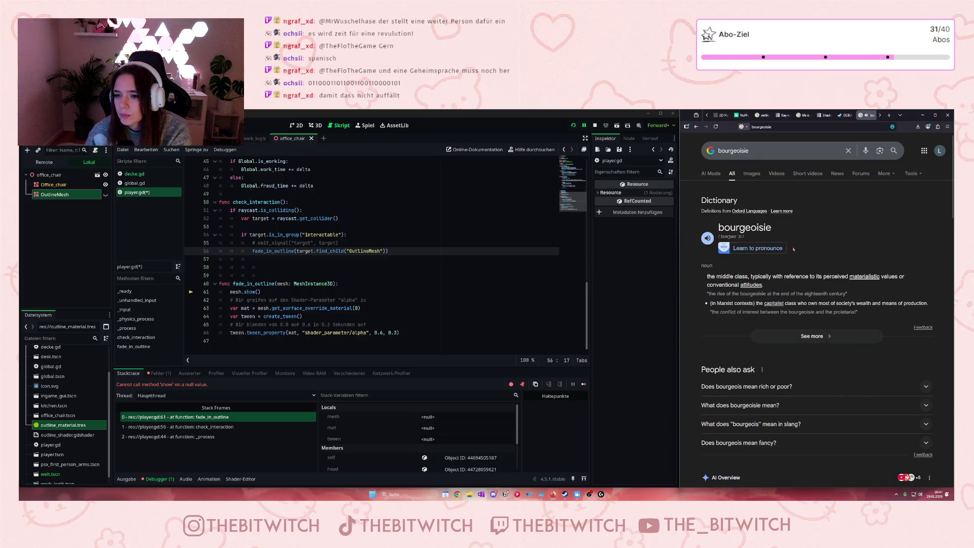
left_click(710, 238)
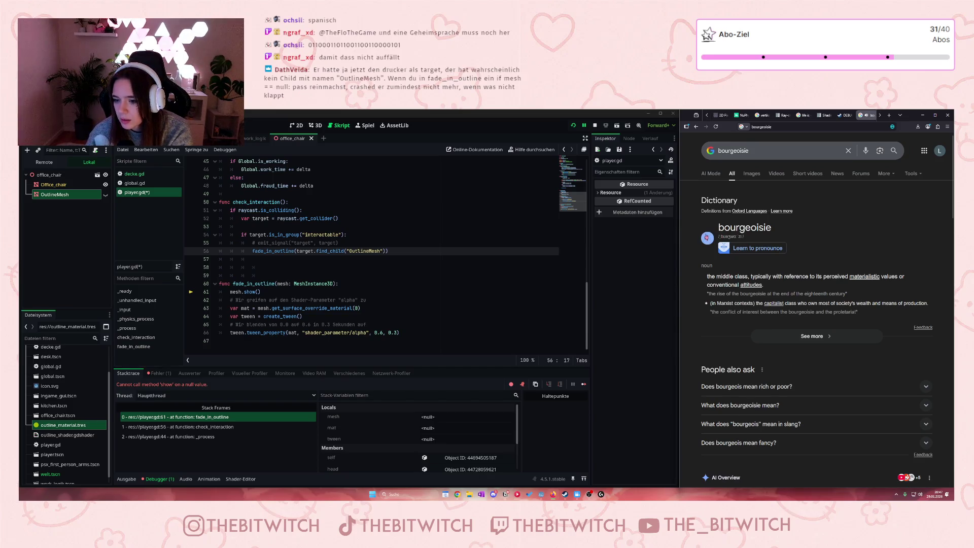
scroll(746, 412, "down", 3)
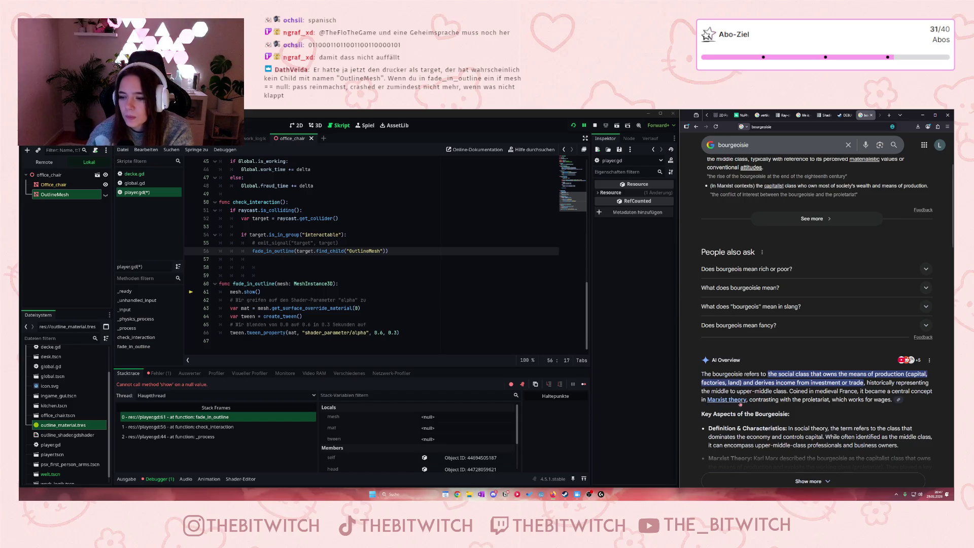
left_click_drag(772, 383, 786, 389)
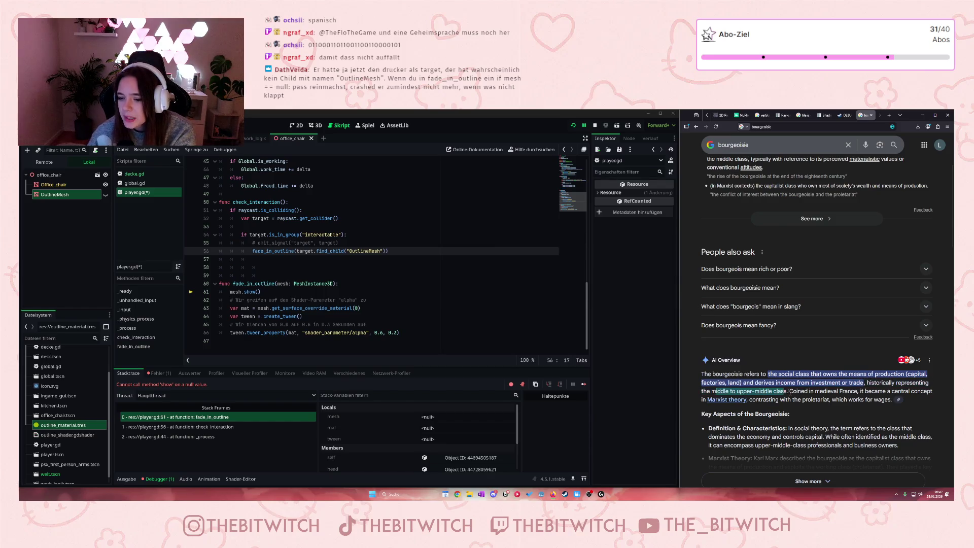
left_click(803, 403)
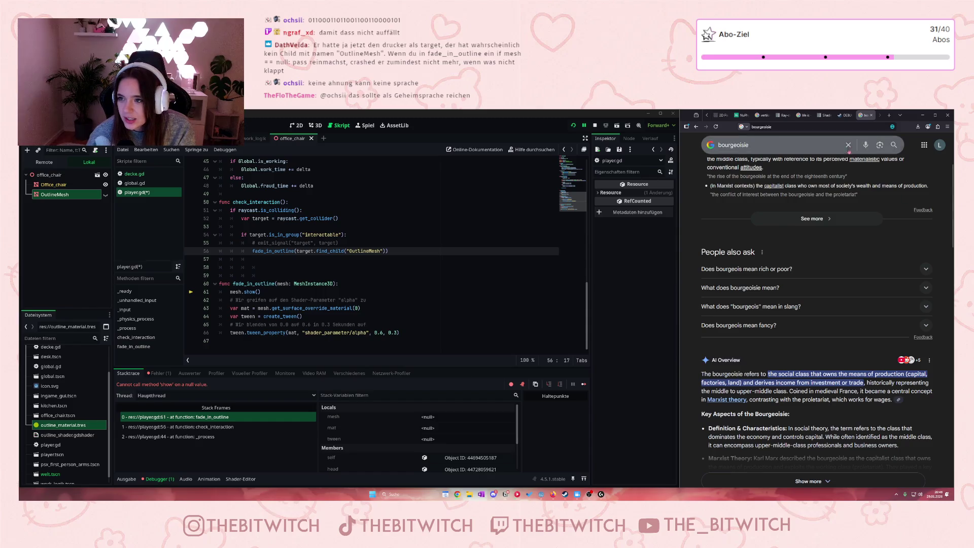
Step: Search Google for the pasted binary string, then return to the Gemini chat tab
left_click(772, 126)
key("ctrl+v")
key("Return")
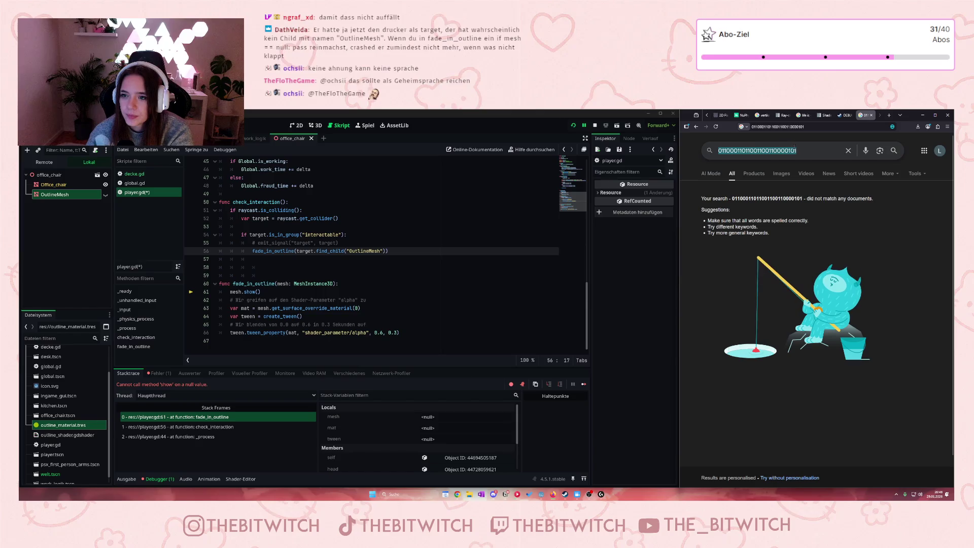
key("ctrl+1")
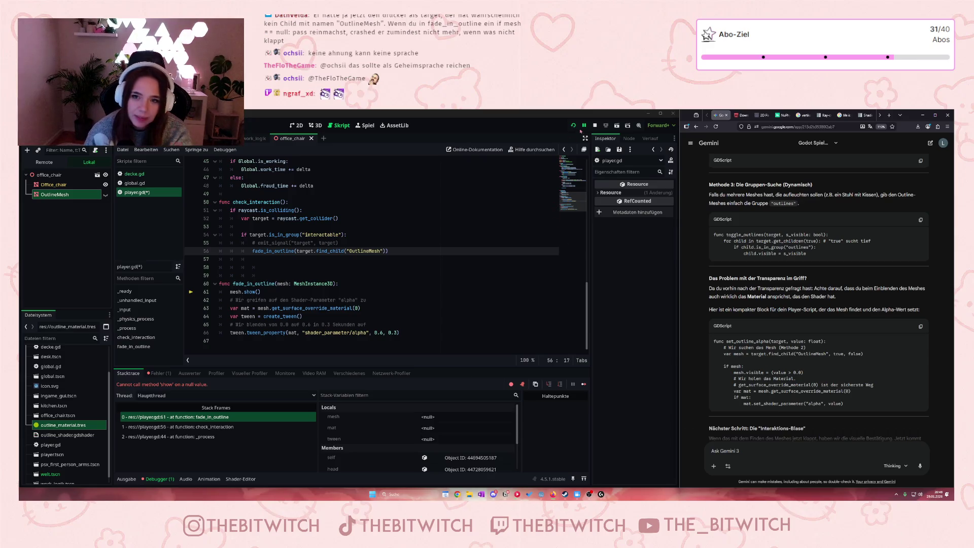
Step: Restart the game, walk to the office chair to see its yellow-green outline, then close the game
left_click(594, 126)
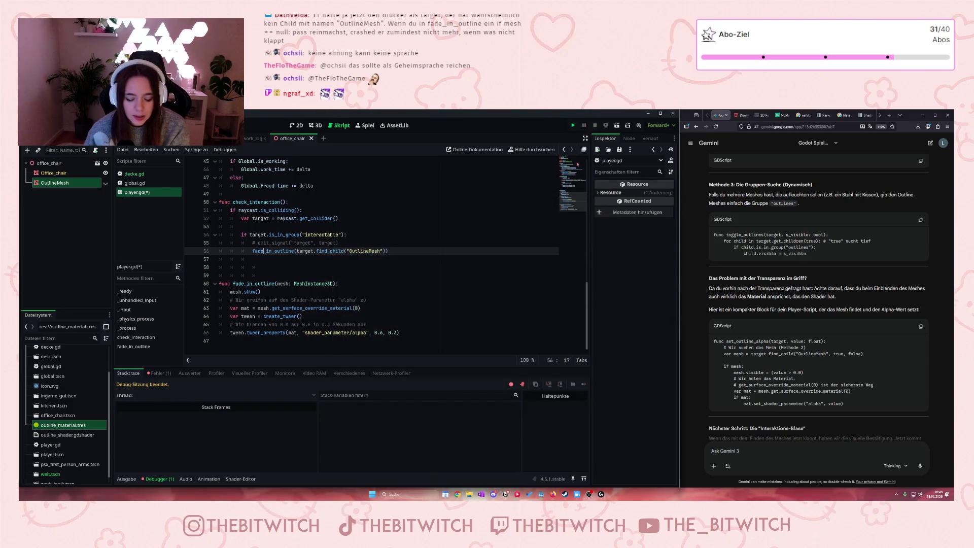
key("F5")
key("w")
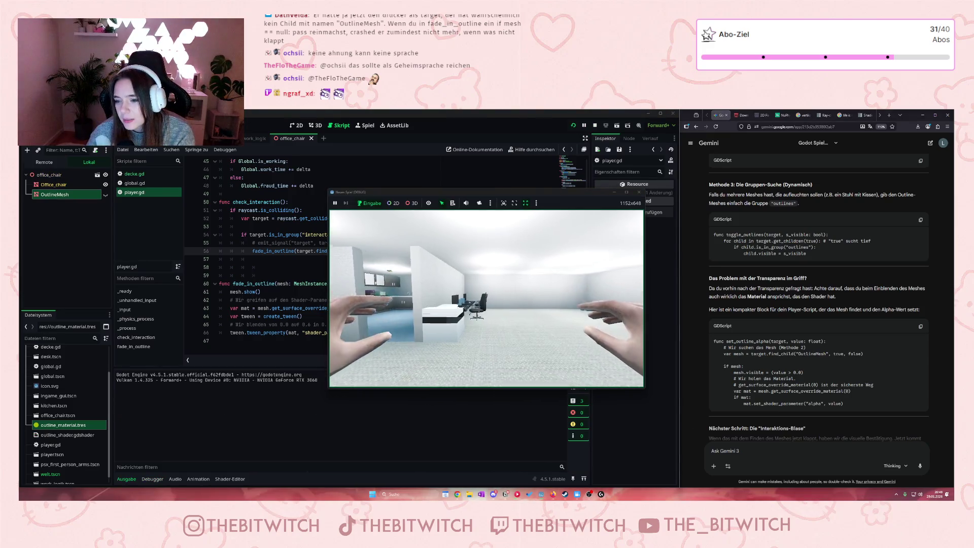
key("s")
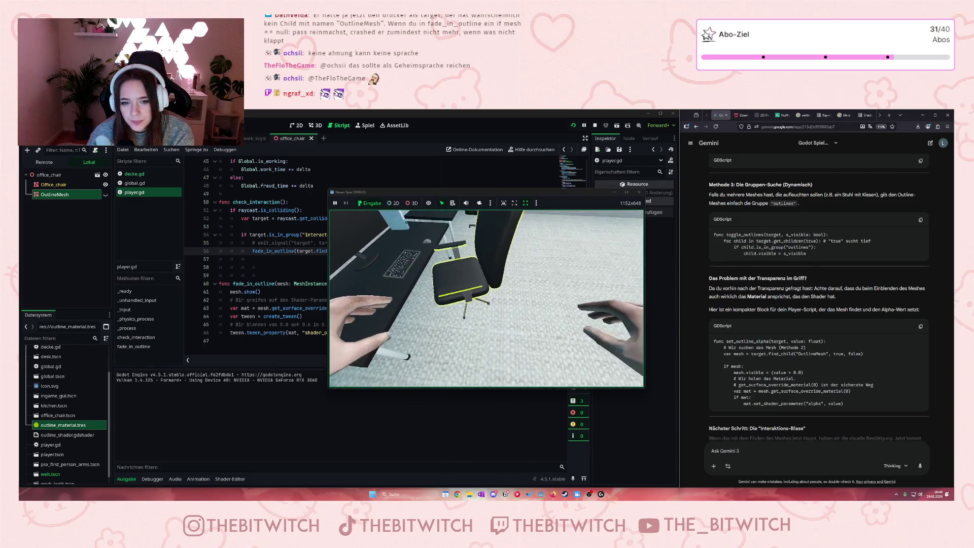
key("w")
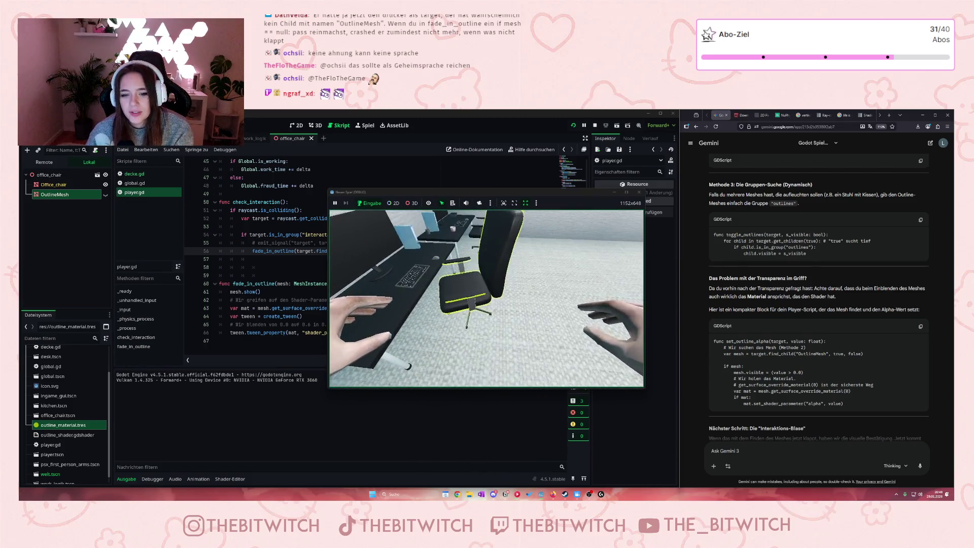
key("s")
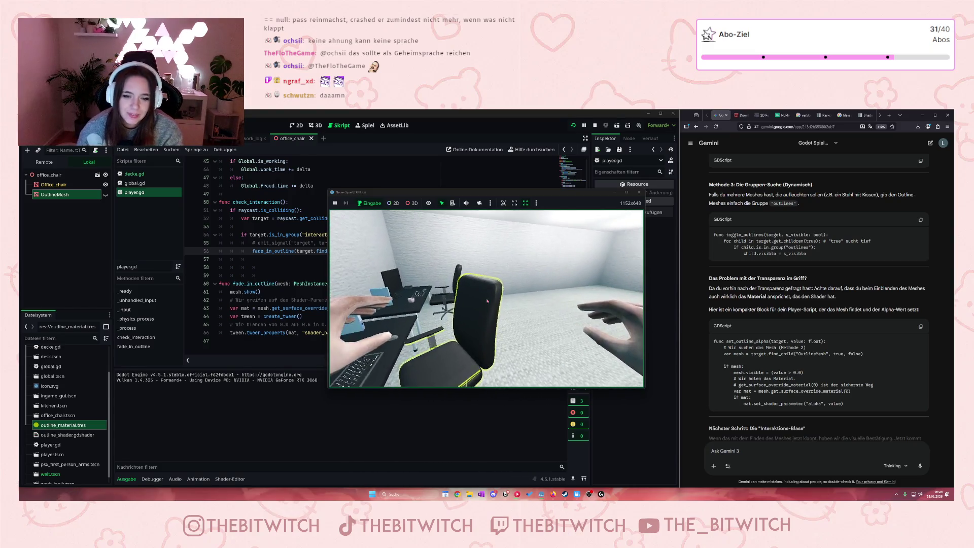
key("Escape")
left_click(635, 194)
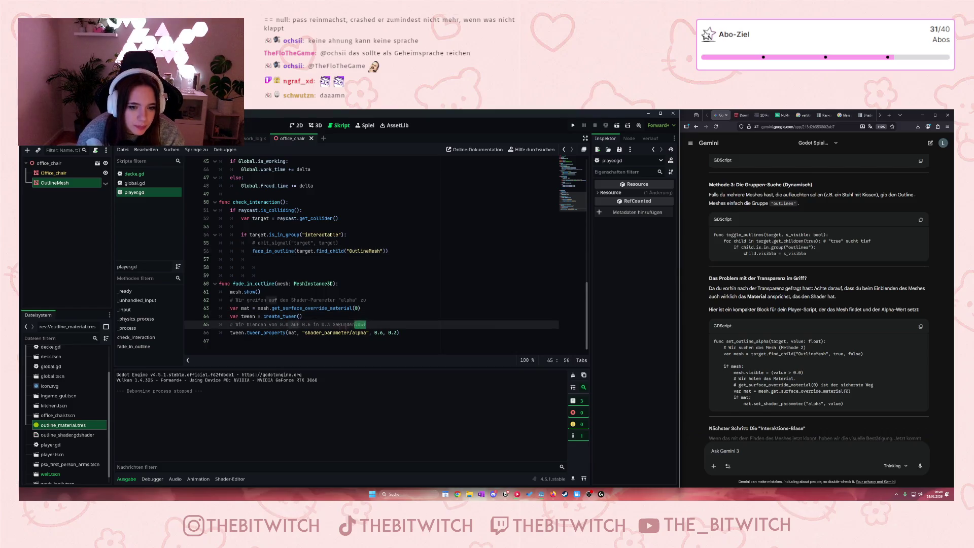
Step: Delete the comment text on lines 65 and 62 of fade_in_outline
left_click_drag(368, 324, 230, 325)
key("BackSpace")
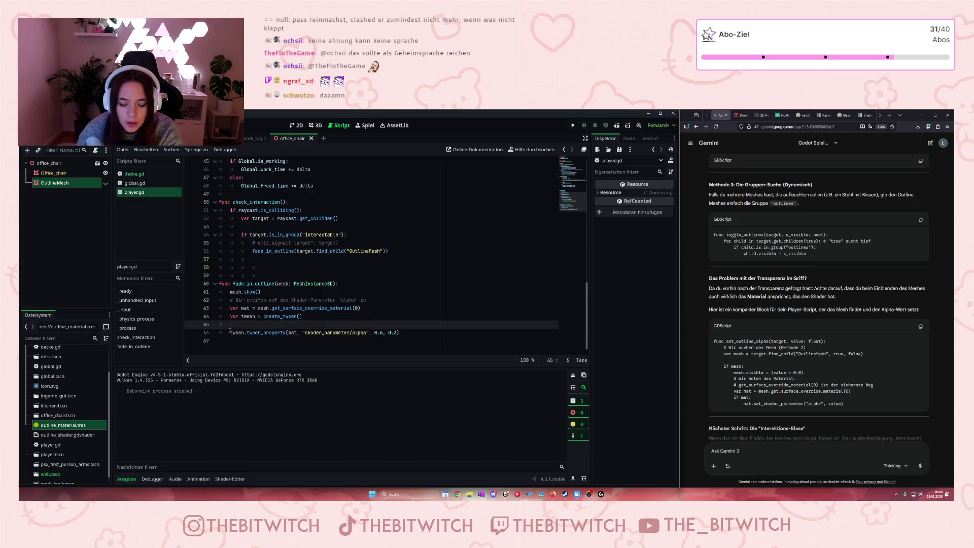
left_click_drag(370, 302, 225, 304)
key("BackSpace")
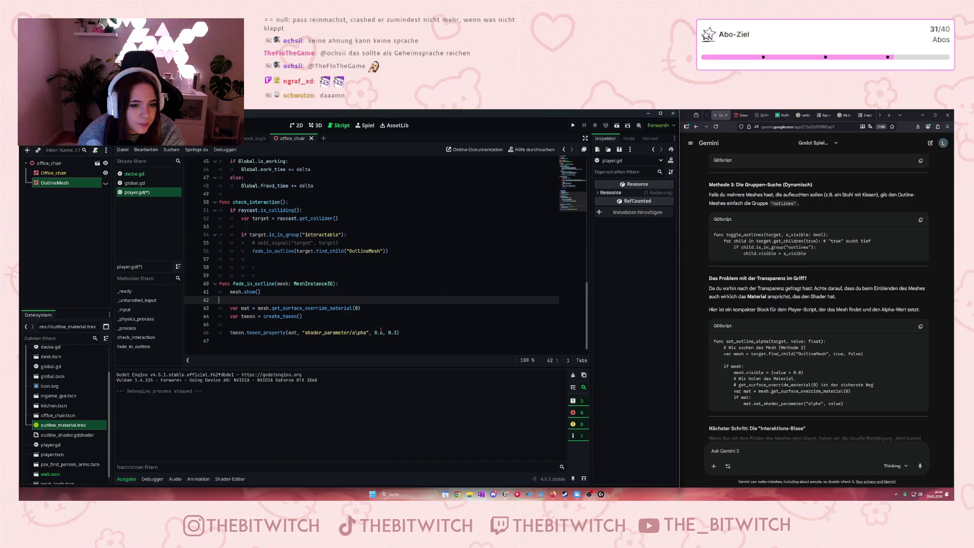
Step: Type an else: block after line 58, then delete the unfinished block again
left_click(306, 261)
left_click(261, 268)
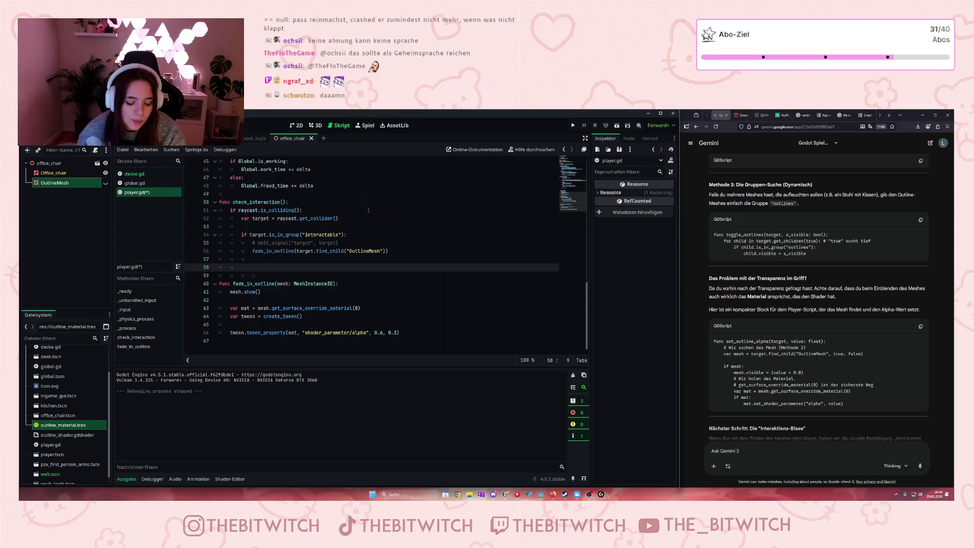
type("else:")
key("Return")
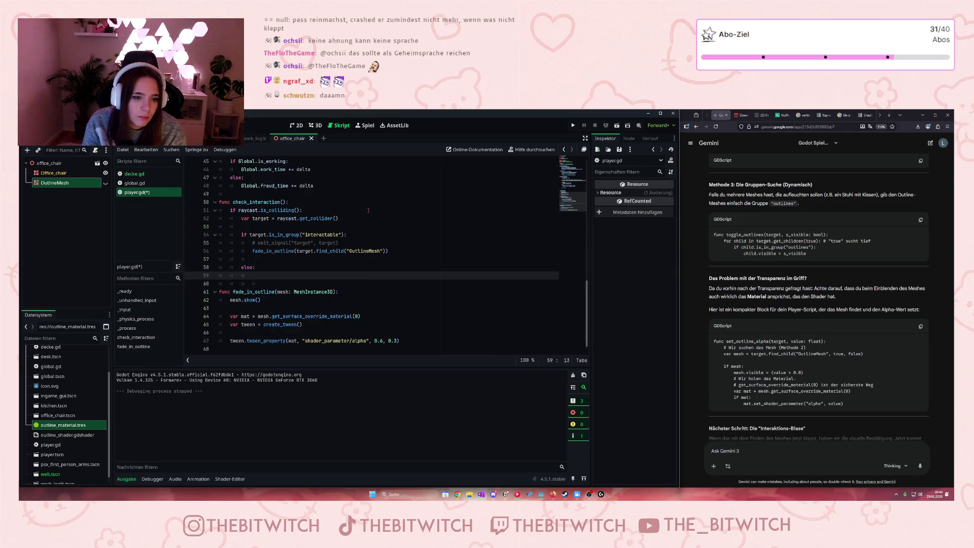
left_click(363, 306)
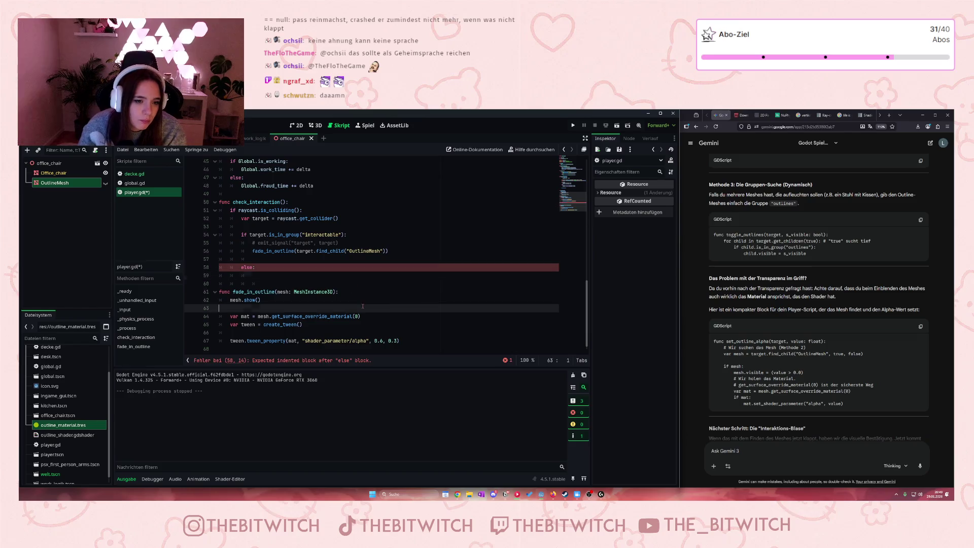
left_click(265, 276)
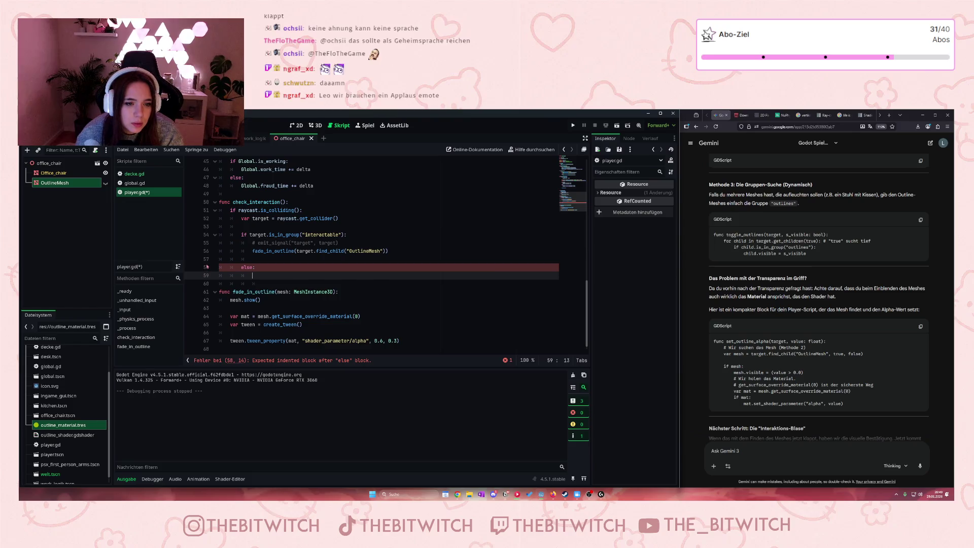
left_click_drag(252, 275, 242, 267)
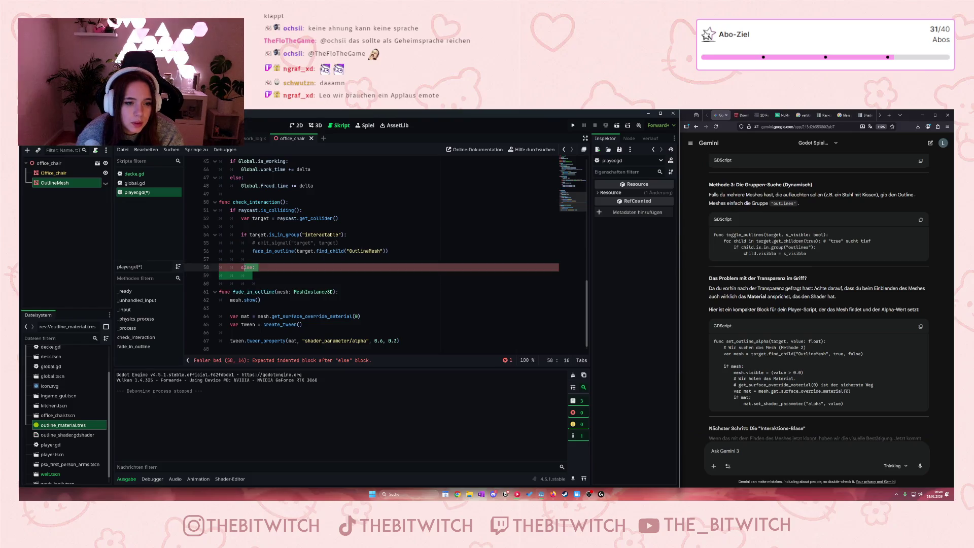
key("BackSpace")
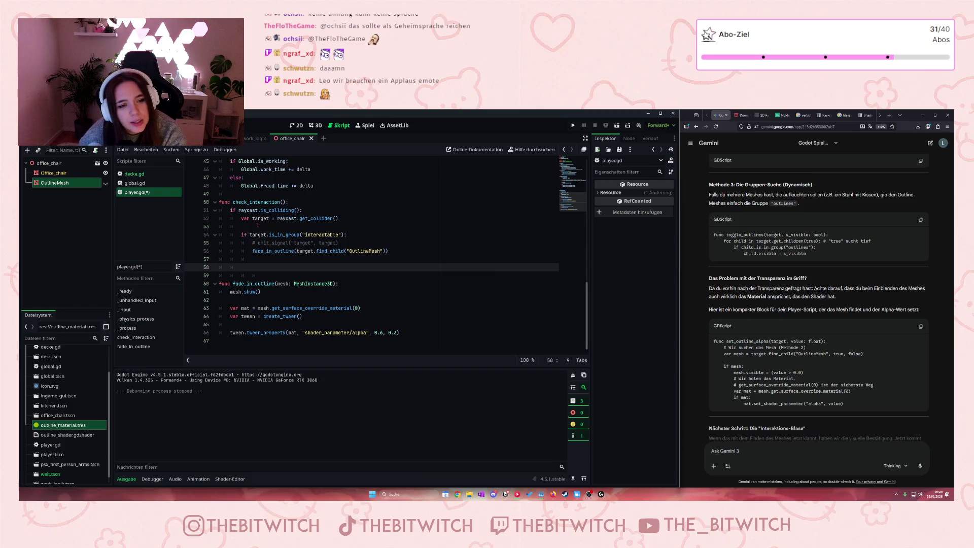
left_click(309, 210)
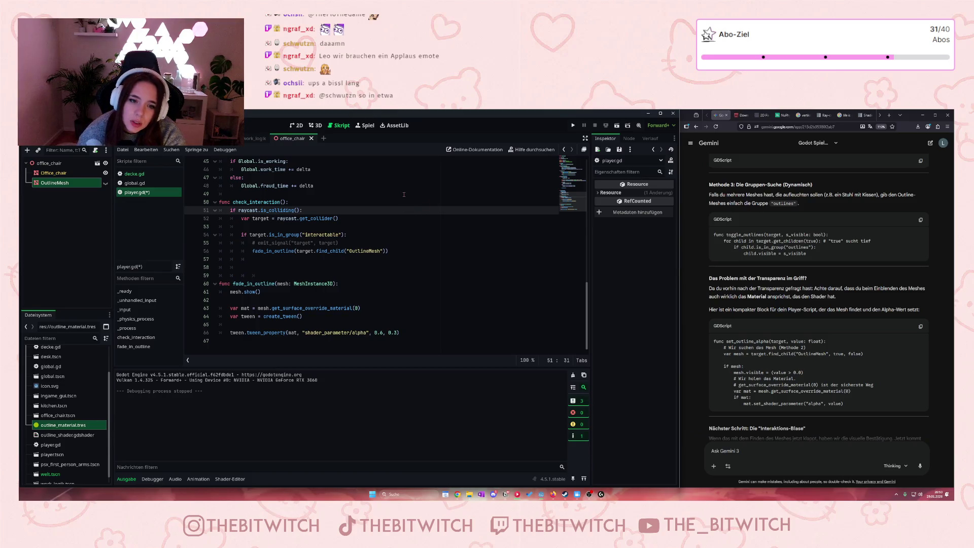
Step: Add a new line after the tween_property call in fade_in_outline and save player.gd
left_click(409, 332)
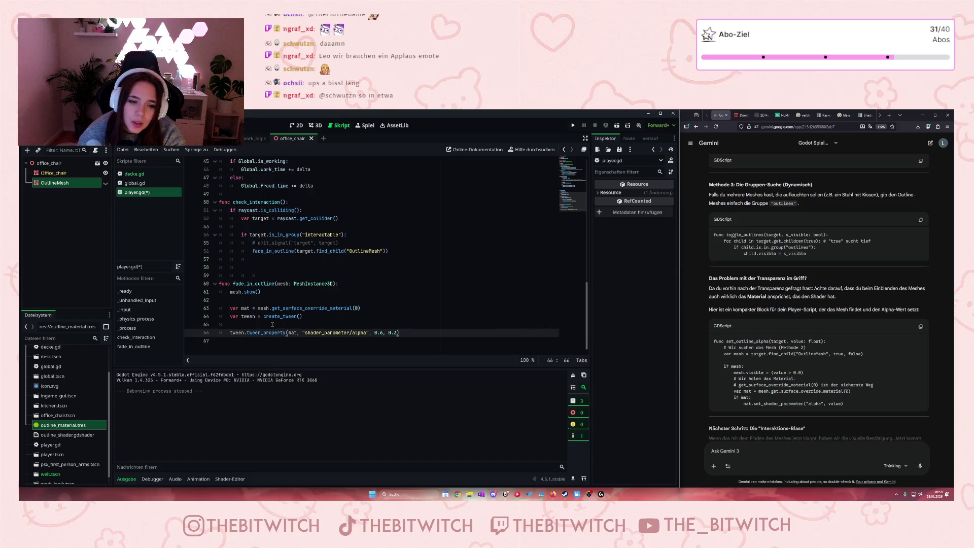
key("Return")
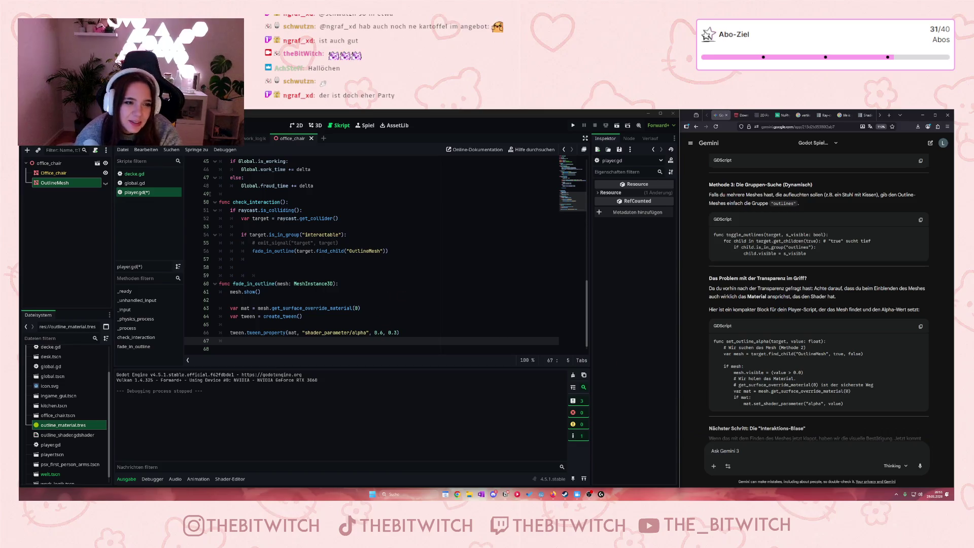
left_click(254, 259)
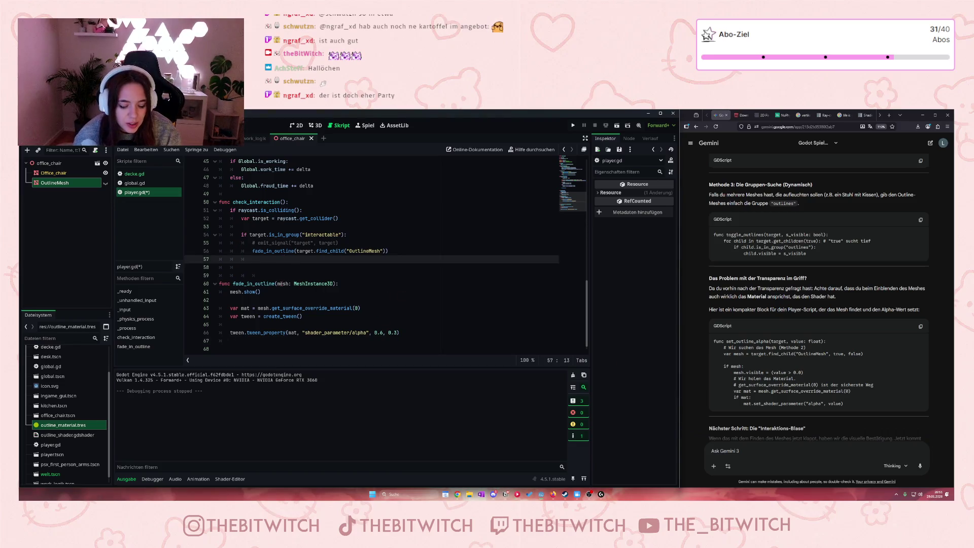
key("ctrl+s")
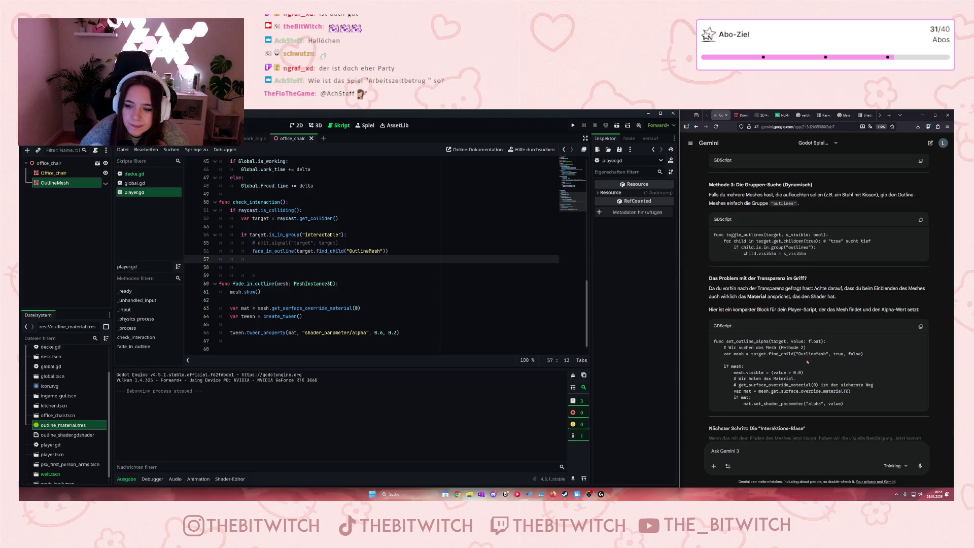
Step: Ask Gemini how to hide the outline again once the raycast no longer collides
scroll(808, 362, "down", 2)
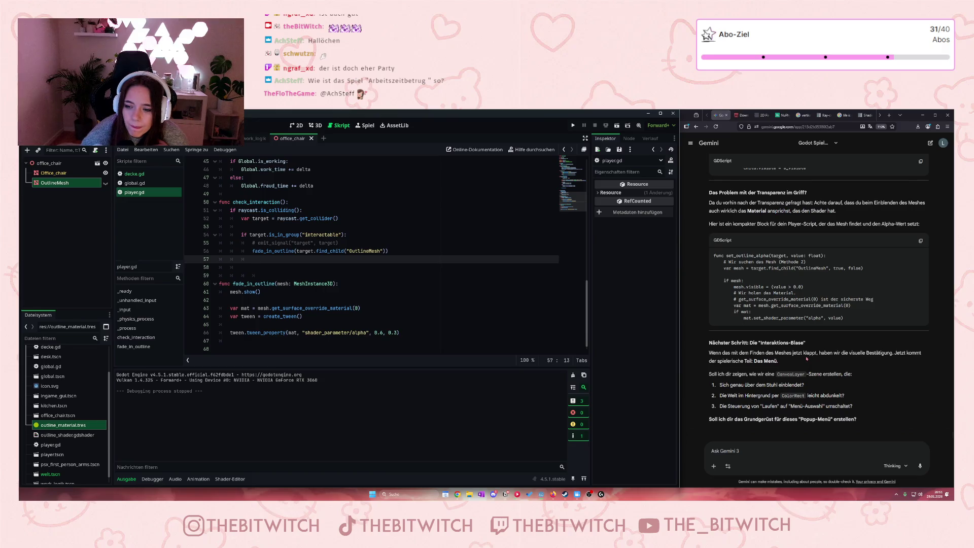
scroll(807, 359, "up", 5)
scroll(751, 436, "down", 5)
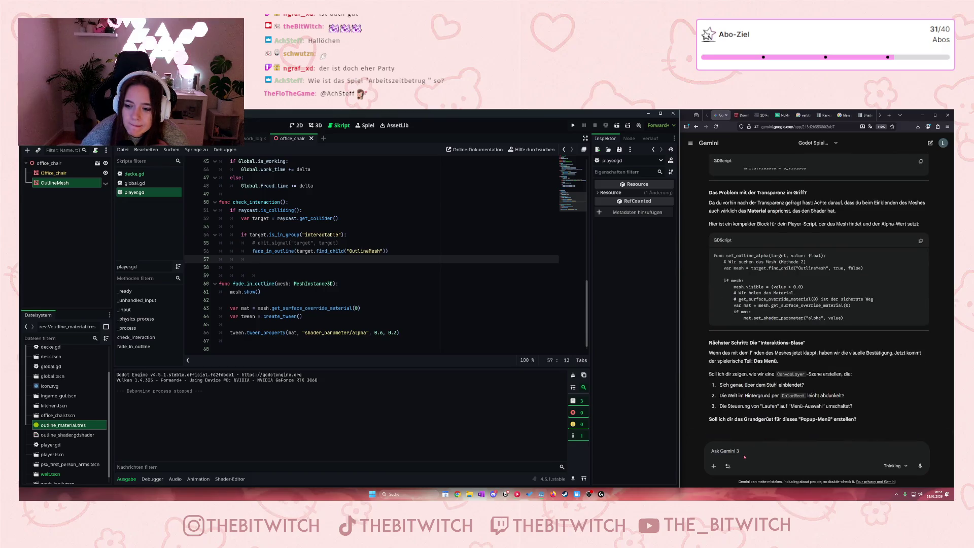
left_click(745, 458)
type("Und wie")
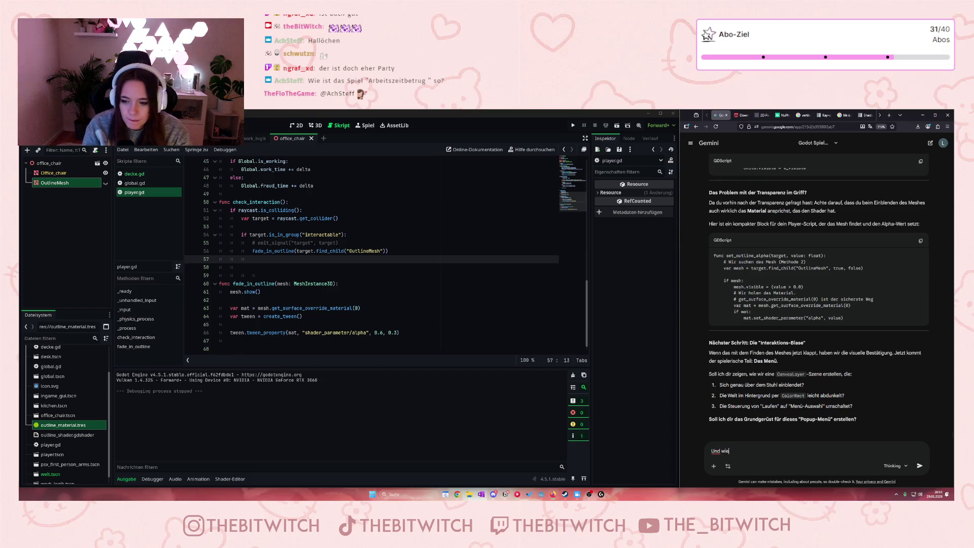
type(" sorge ich da")
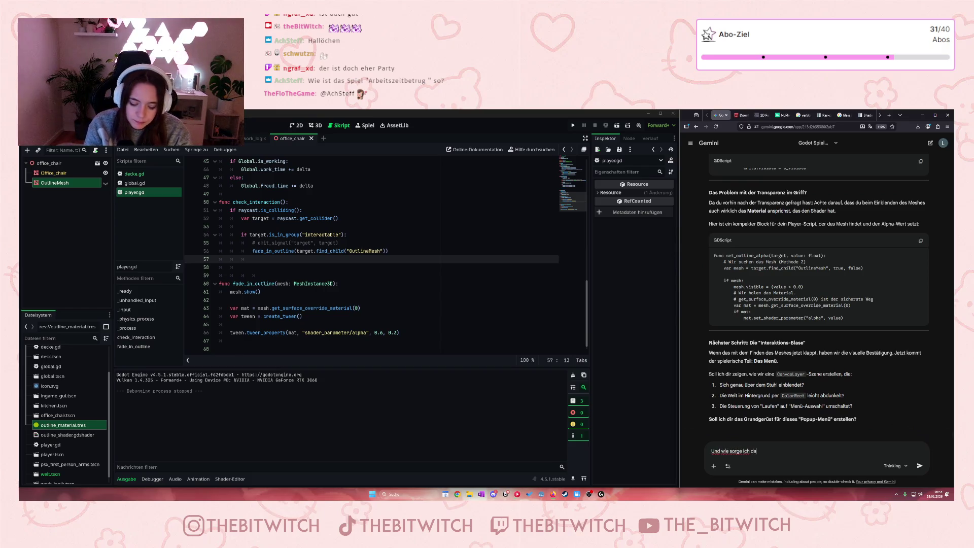
type("für, dass es wie")
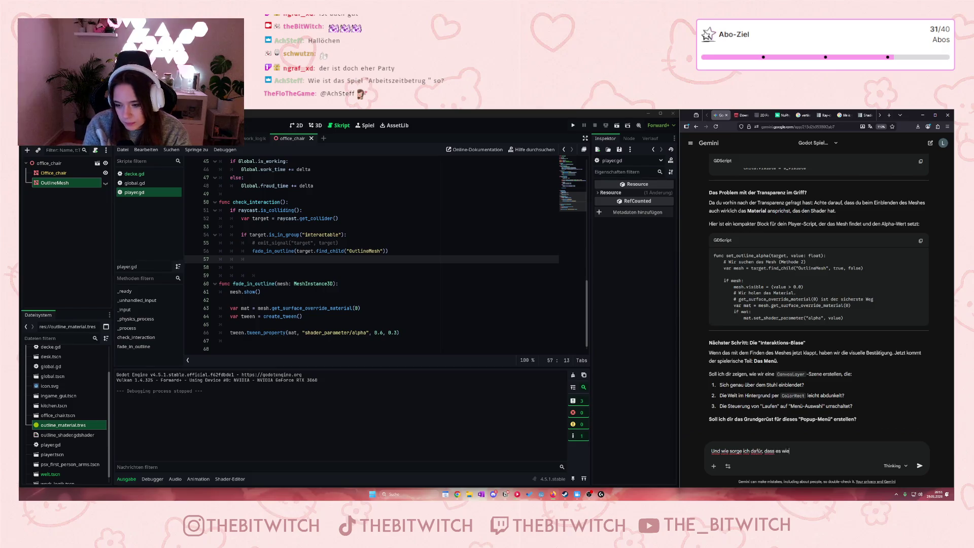
type("der w")
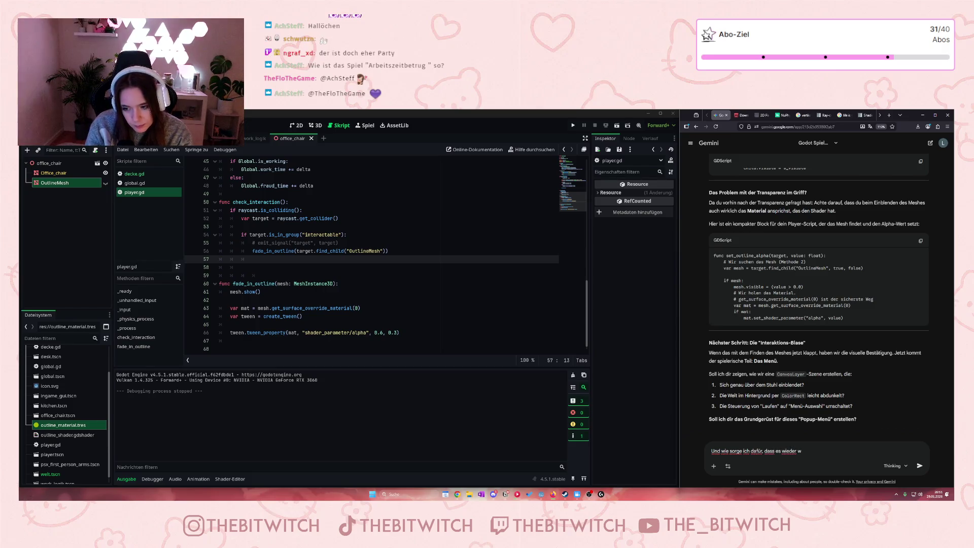
key("BackSpace")
type("gehid")
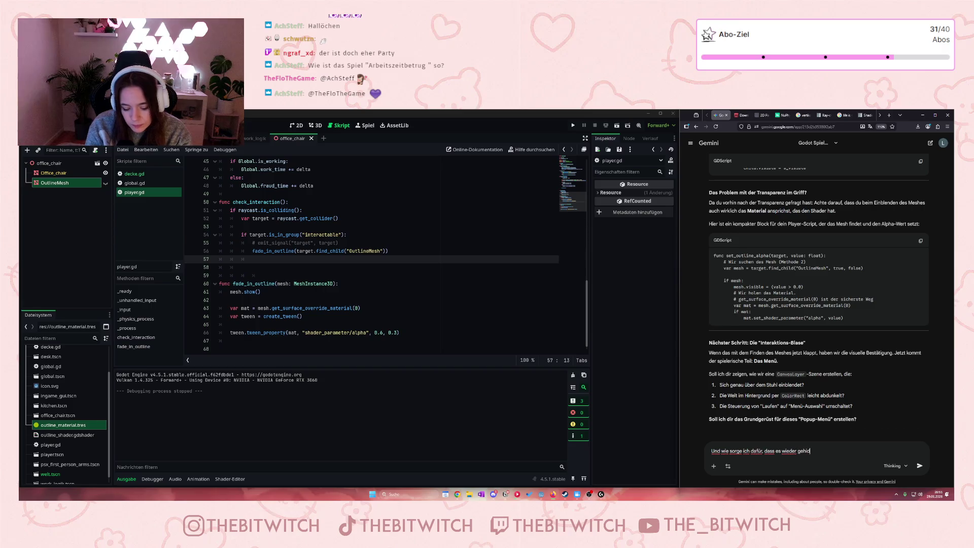
type("ed wird, wenn ")
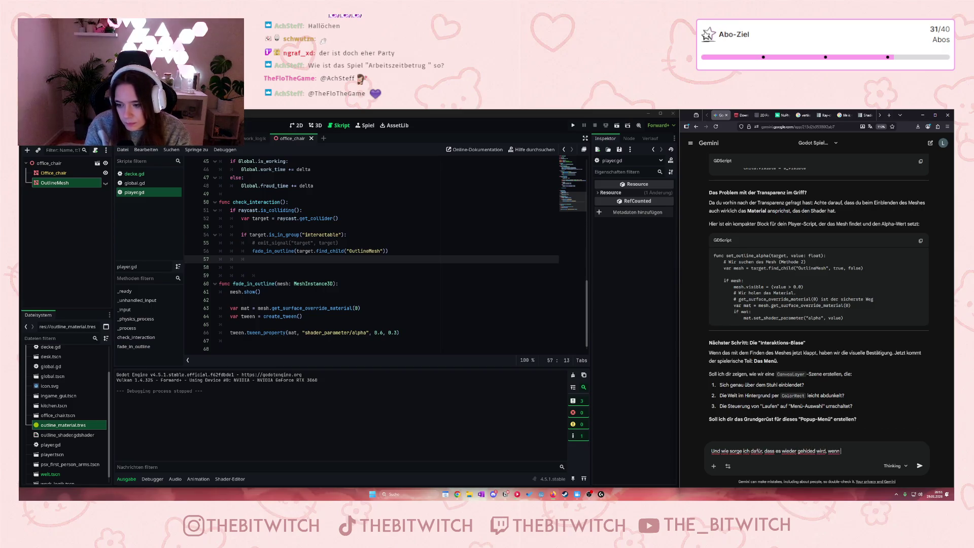
type("es nicht mehr col")
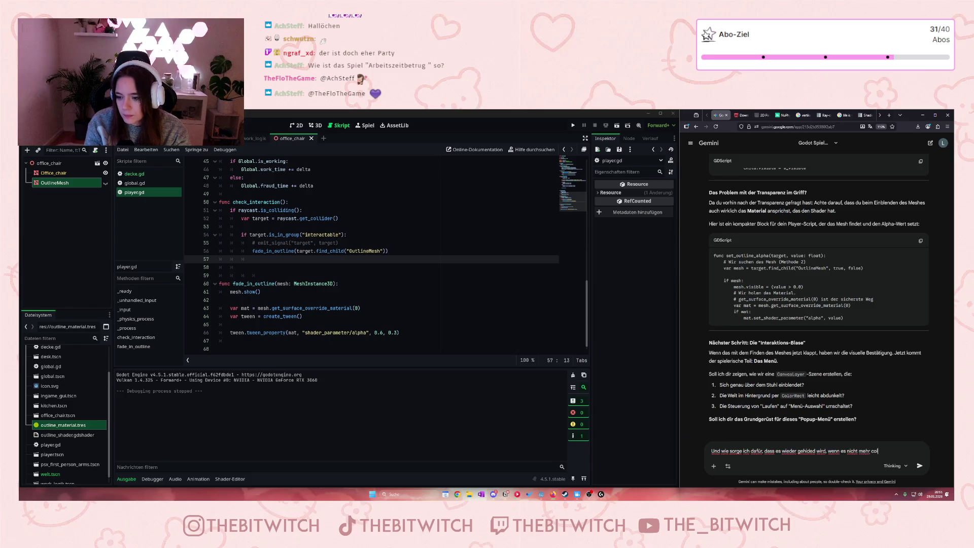
type("lided")
key("Return")
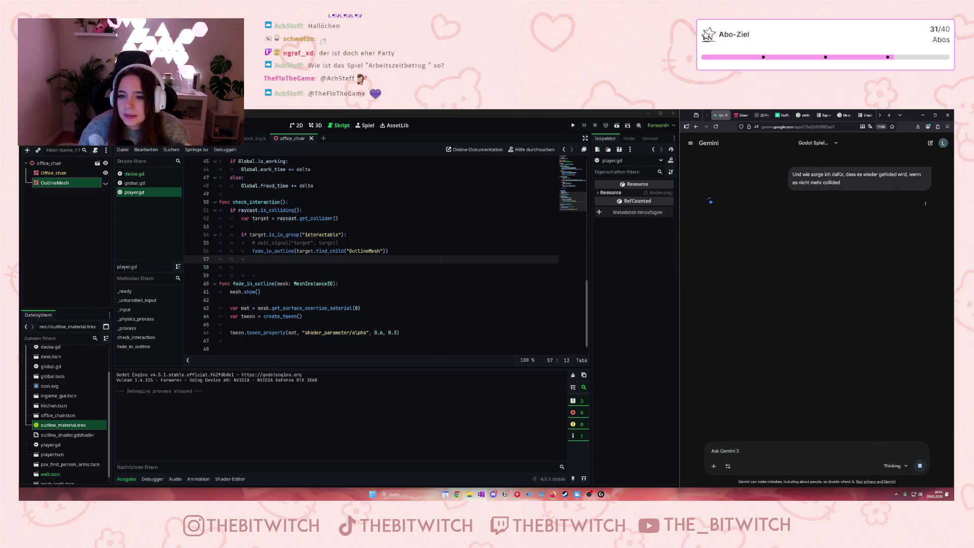
Step: Read Gemini's last_target answer and start replying 'Nee, ich will das nicht über andere Objekte definieren…'
left_click(270, 260)
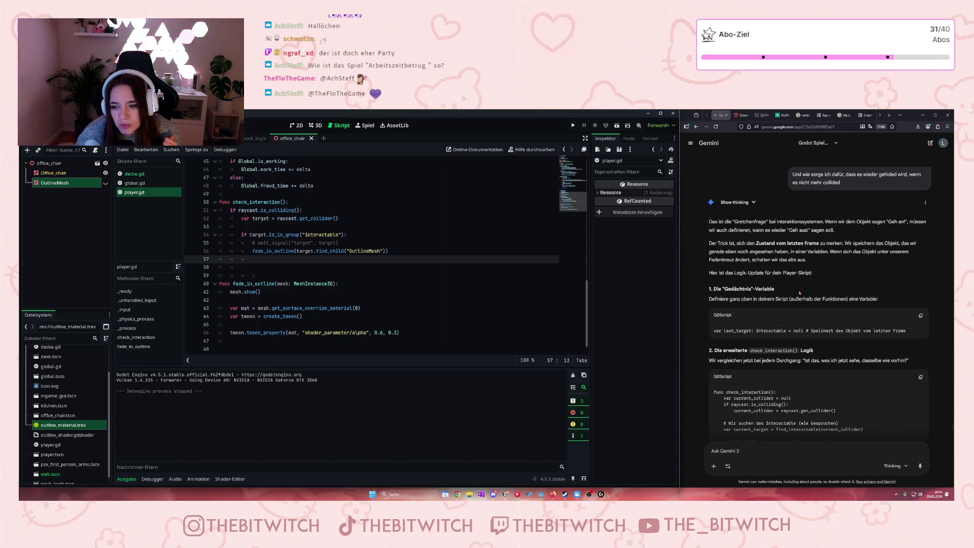
scroll(801, 291, "down", 2)
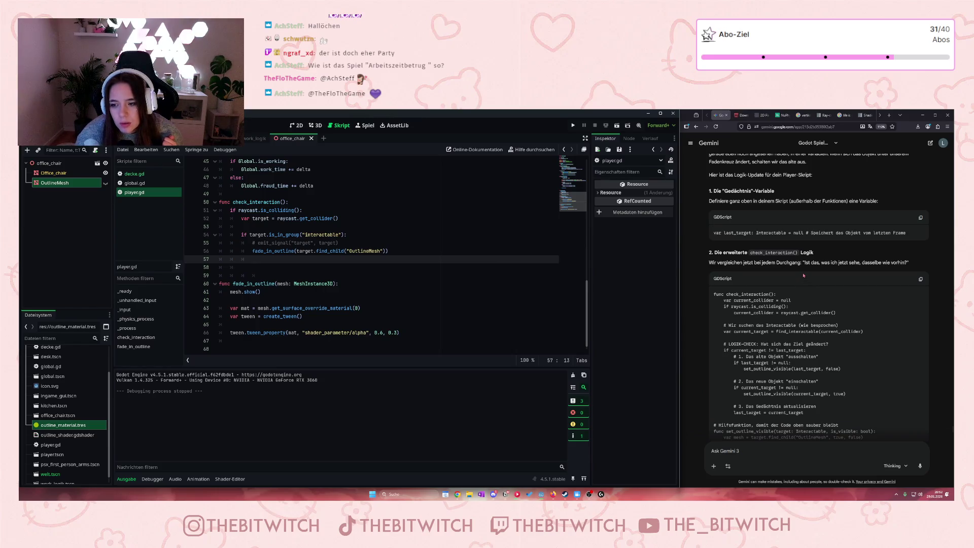
scroll(805, 270, "down", 2)
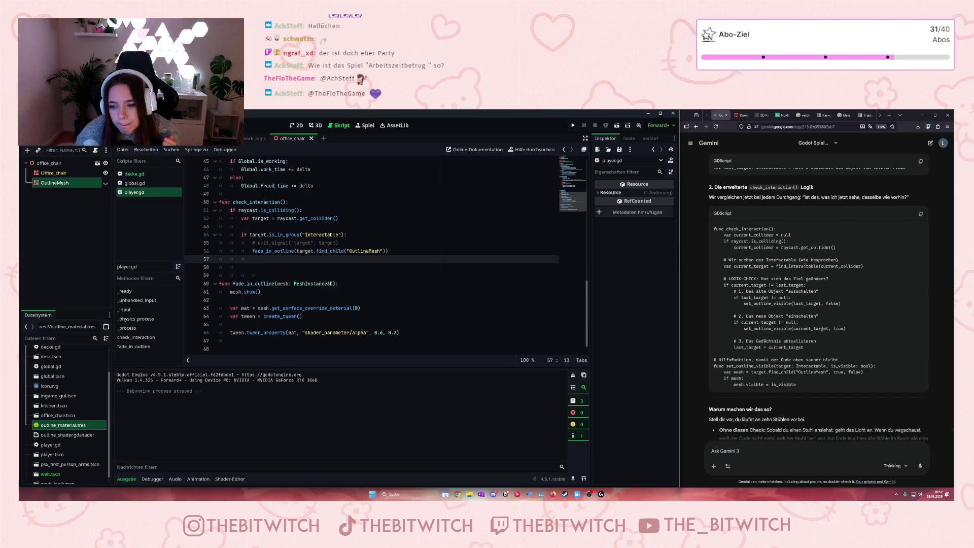
scroll(806, 264, "down", 3)
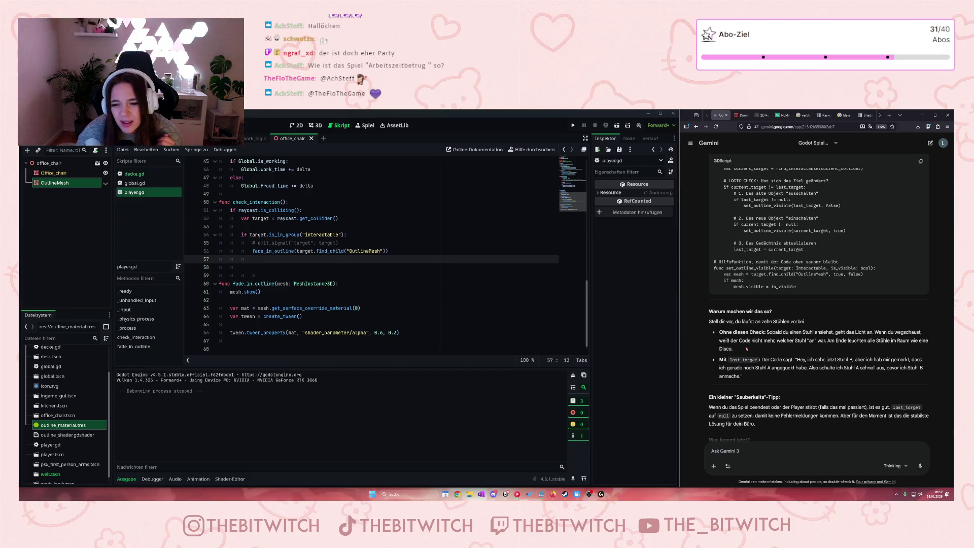
left_click_drag(769, 345, 768, 319)
left_click(767, 320)
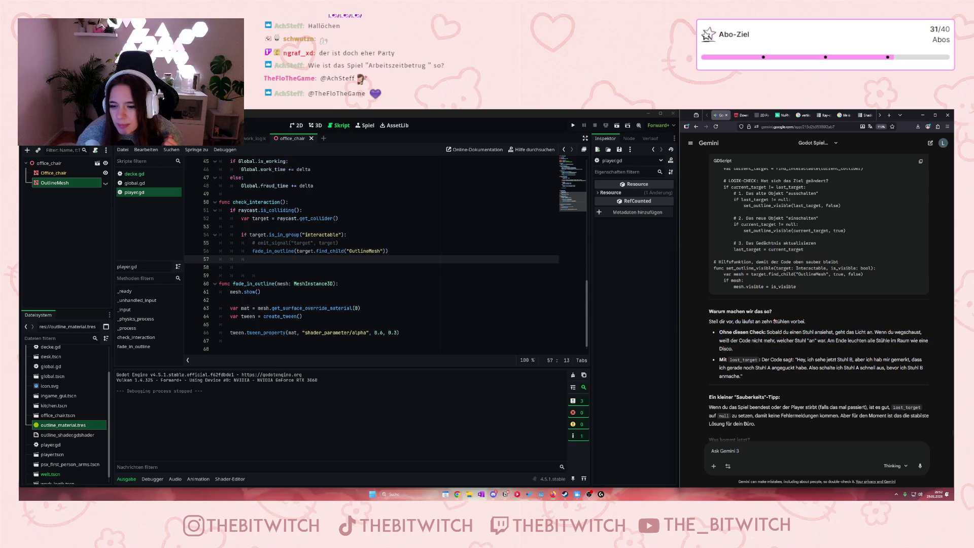
scroll(768, 320, "down", 3)
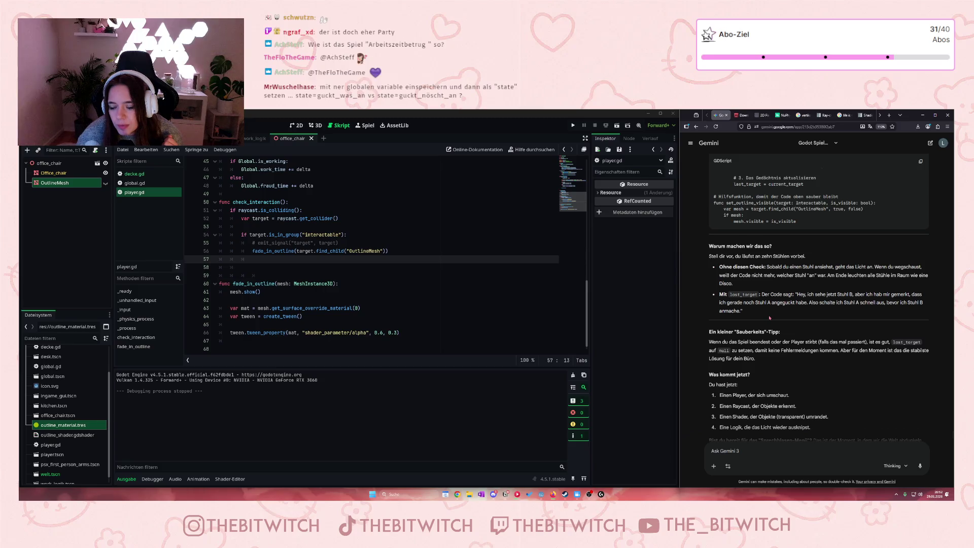
scroll(770, 318, "down", 2)
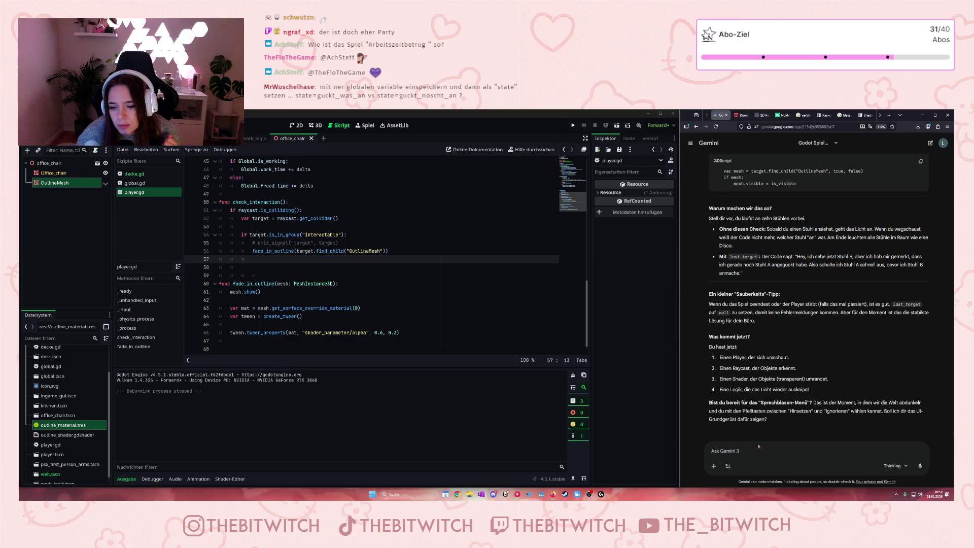
type("Nee, ich will ")
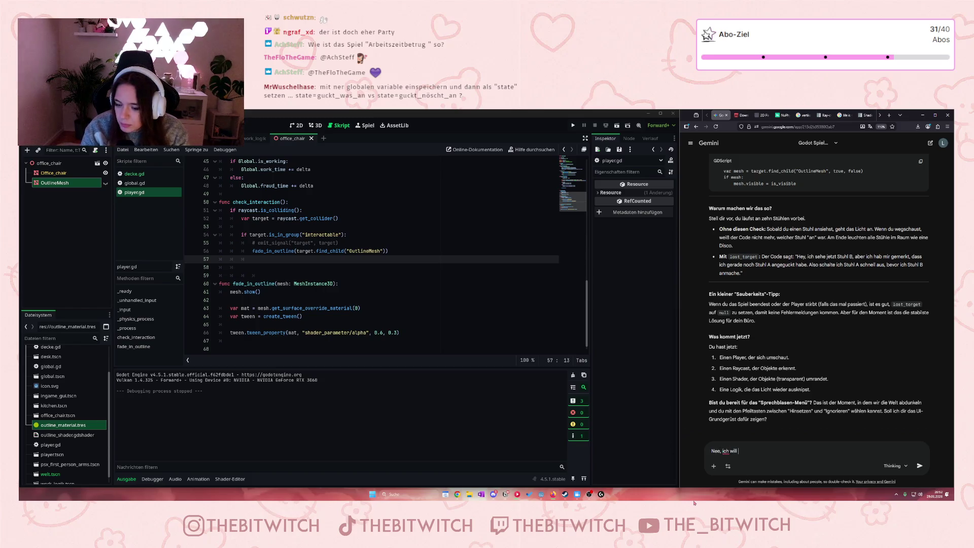
type("das nicht")
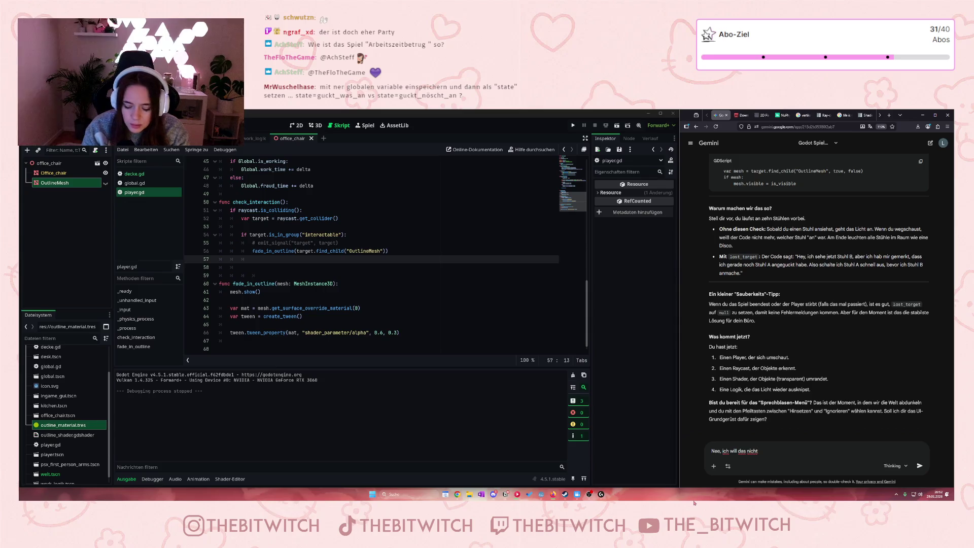
type(" über andere ")
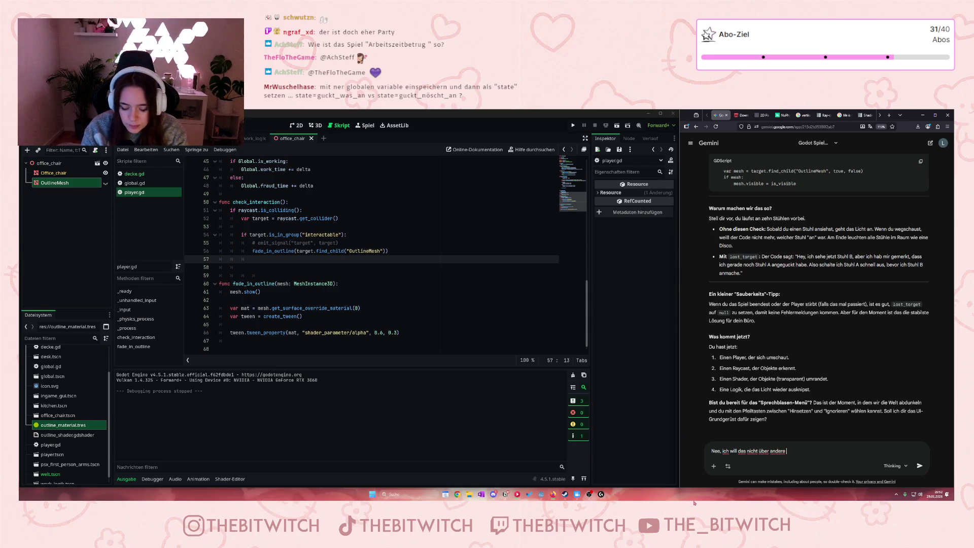
type("Objekte")
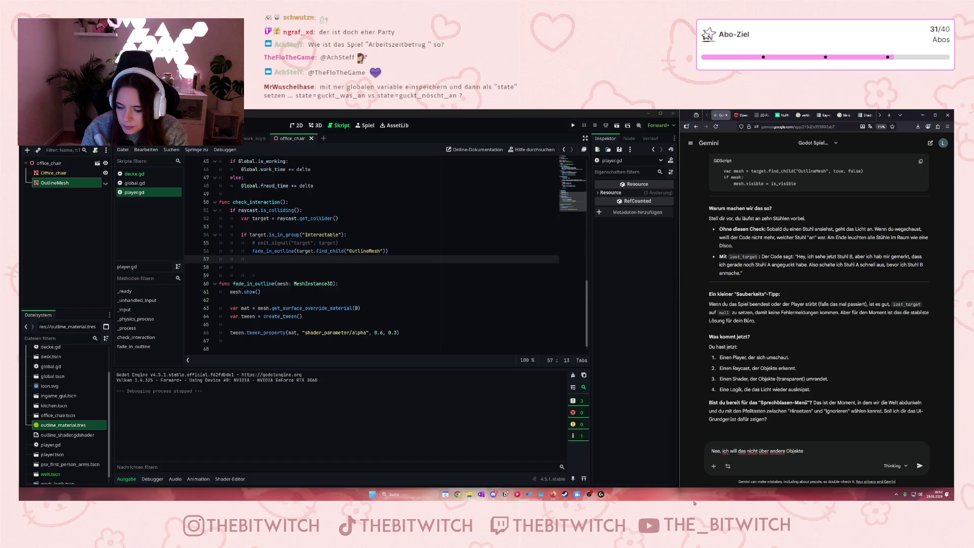
type(" definieren")
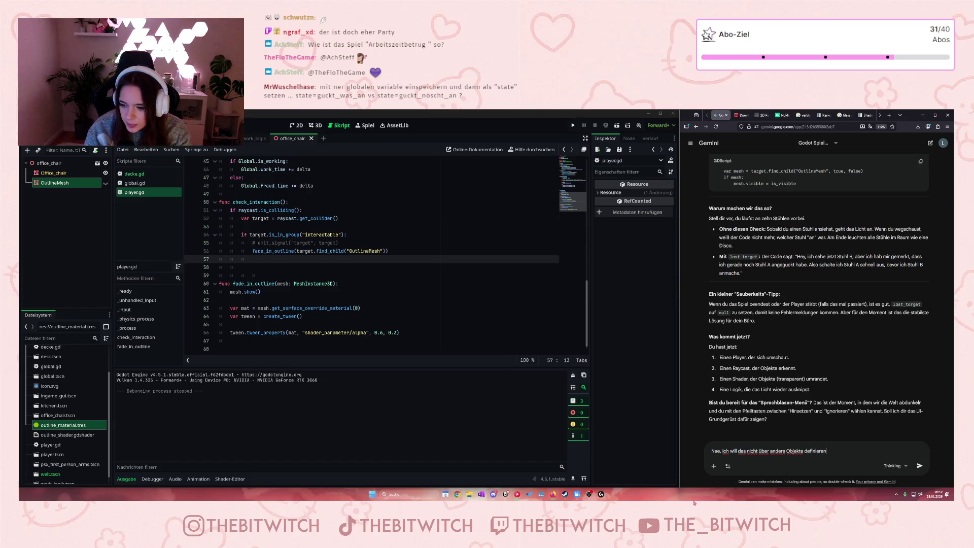
type(", weil es ja")
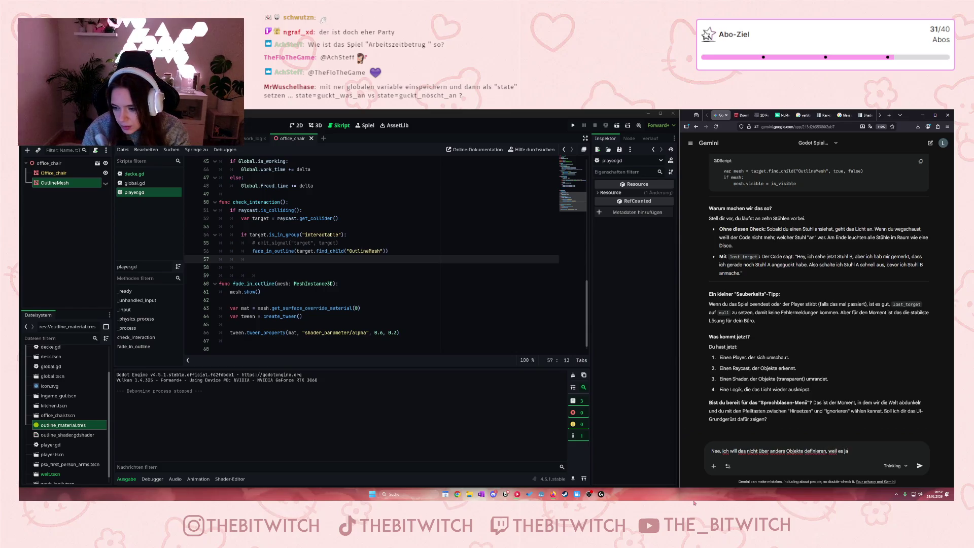
type(" auch einfa")
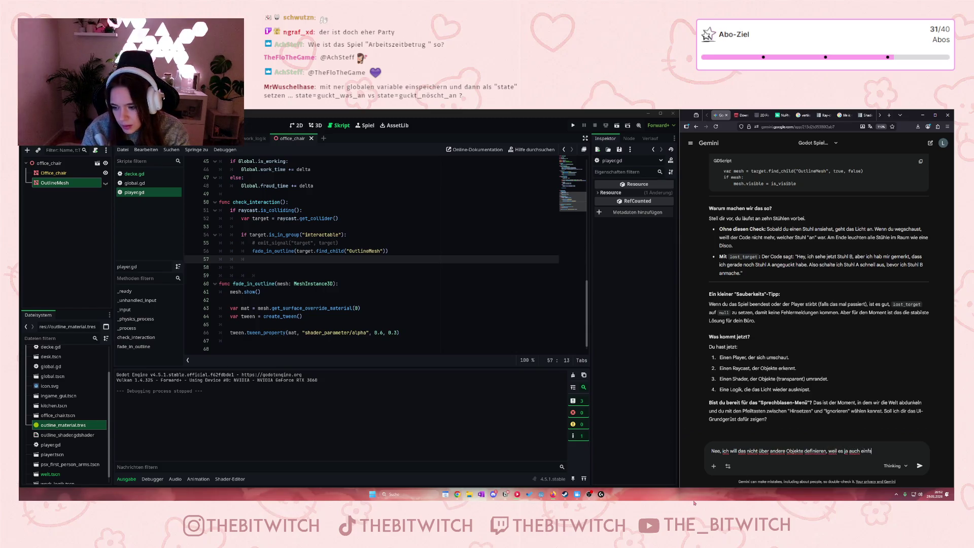
type("ch mal ke")
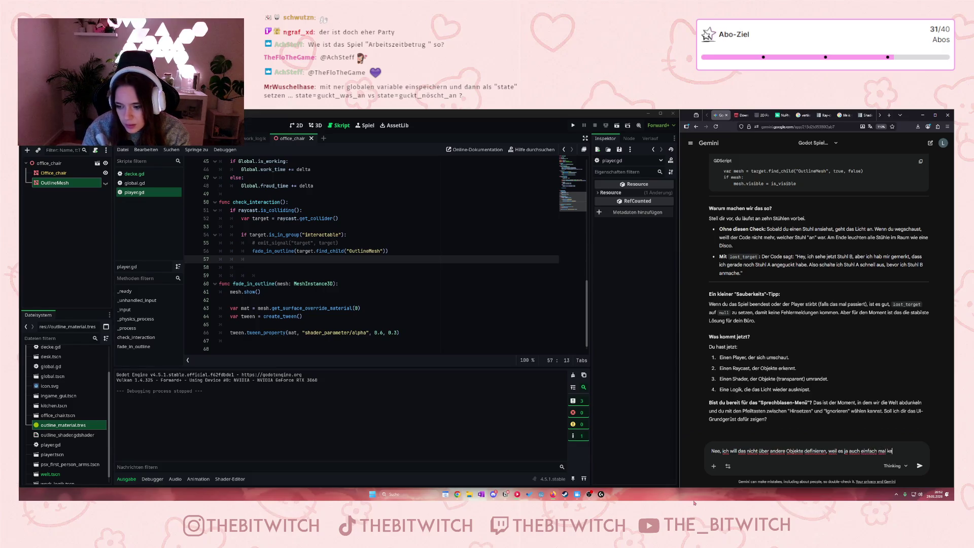
type("ine collision")
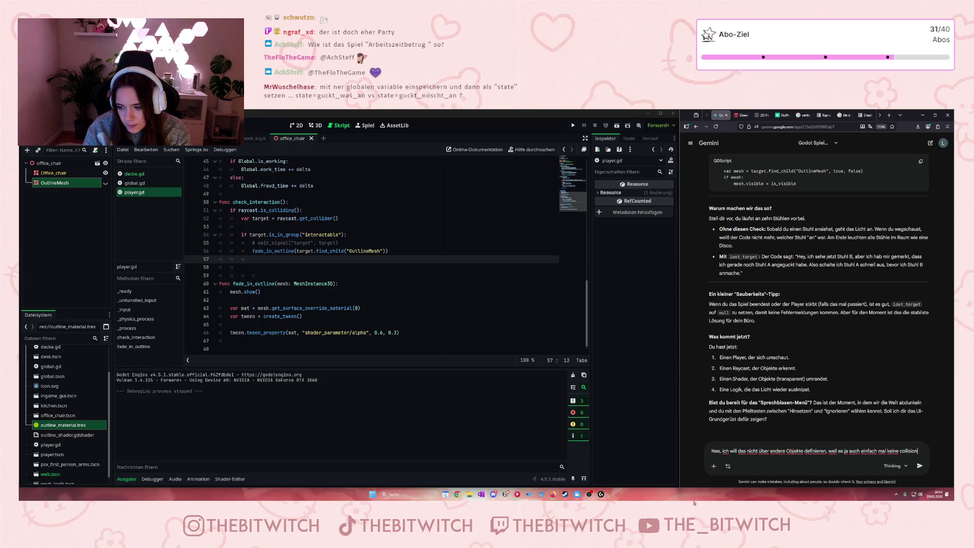
type(" geben kann un")
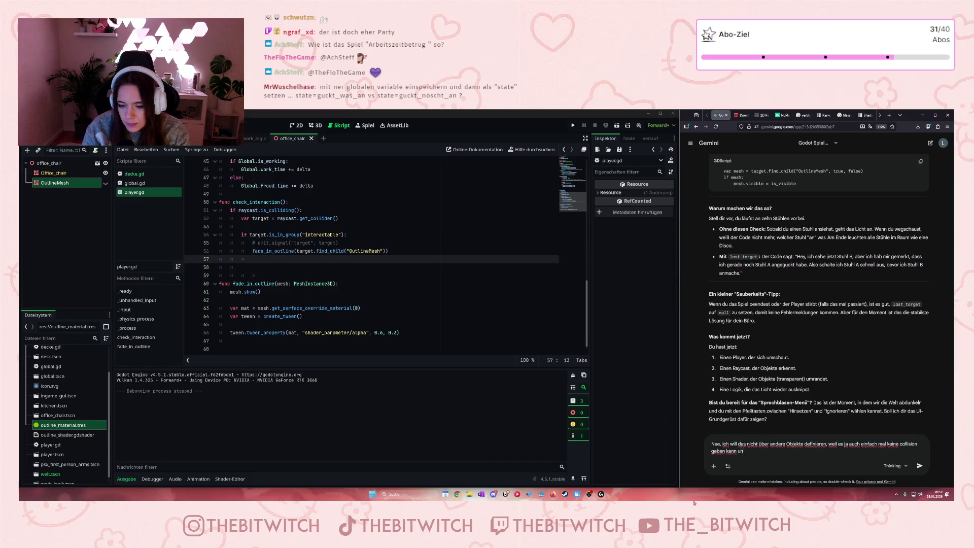
type("d er trotzz")
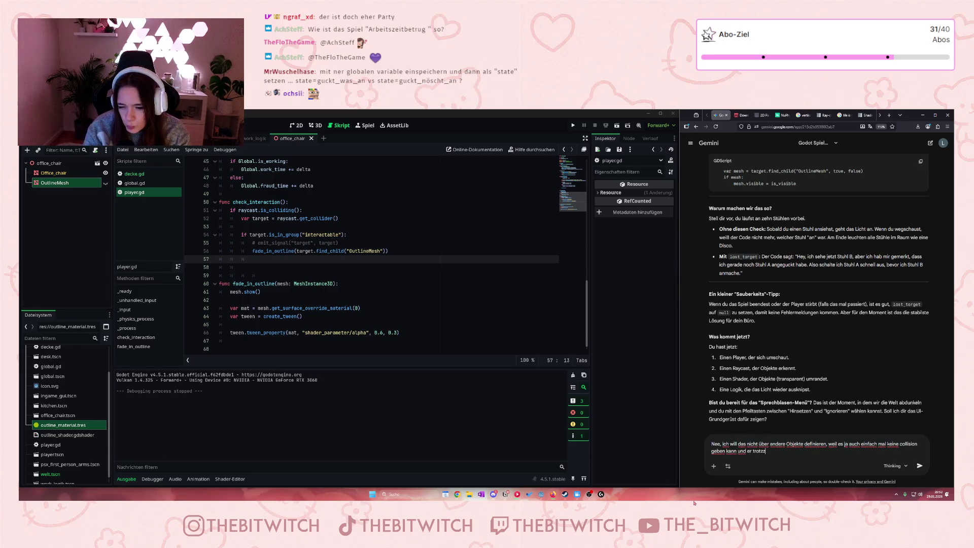
Step: Finish the reply that the outline should vanish even without any collision, and send it
key("BackSpace")
type("dem ")
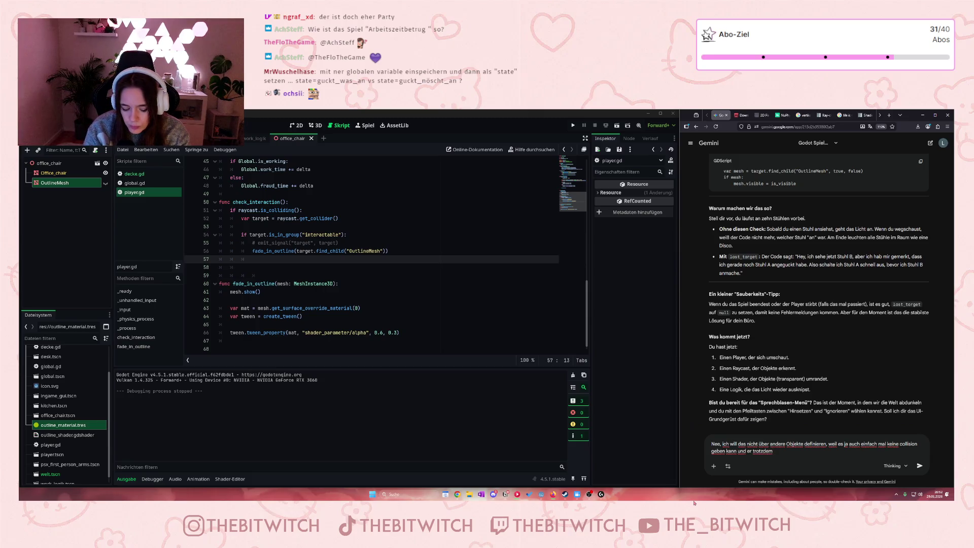
type("keine outl")
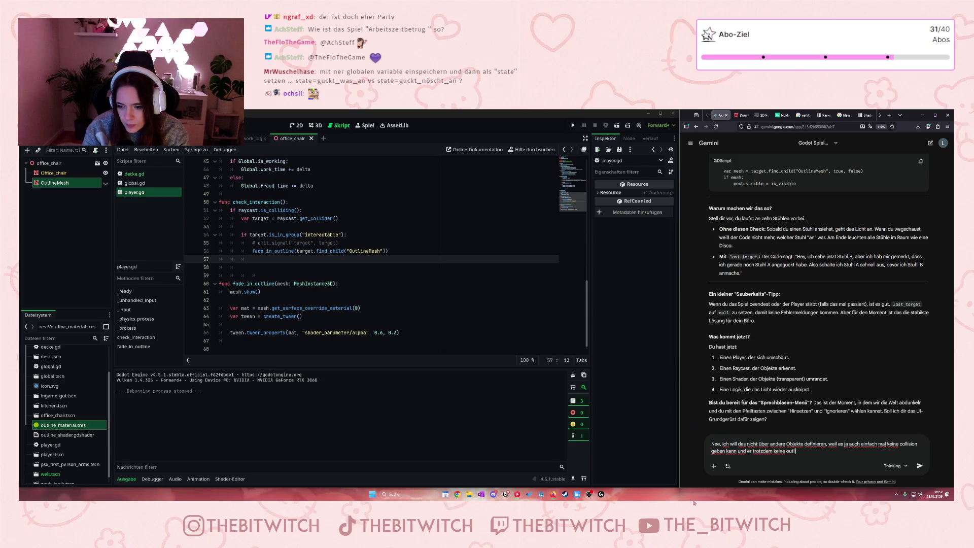
type("ine mehr haben sol")
key("Return")
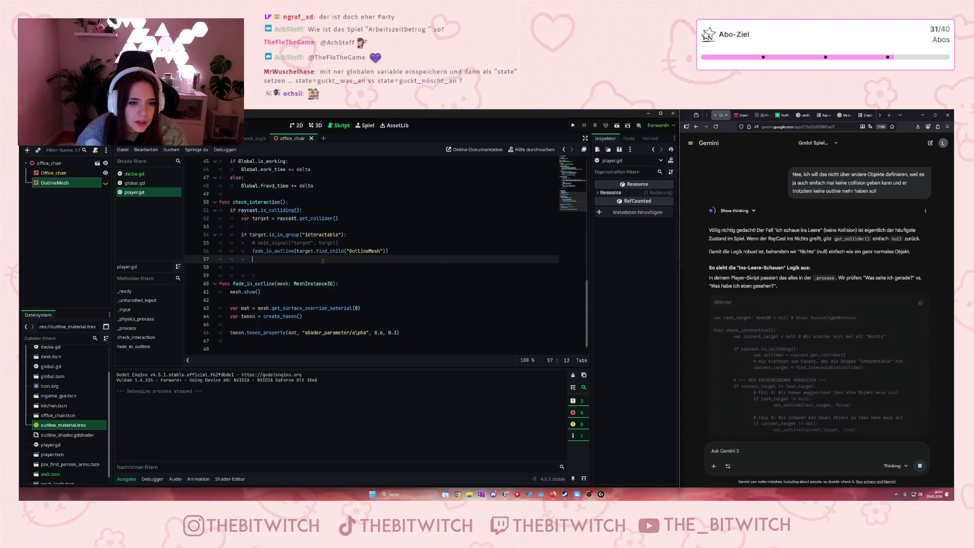
Step: Read Gemini's revised check_interaction code and no-collision explanation, and remove the extra indent on line 57
scroll(307, 257, "up", 2)
scroll(307, 256, "down", 1)
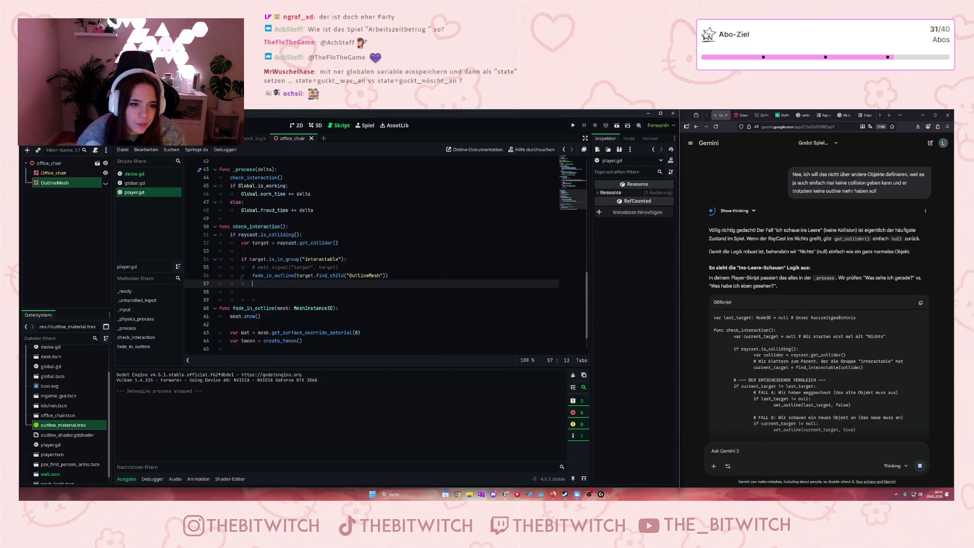
key("BackSpace")
key("BackSpace")
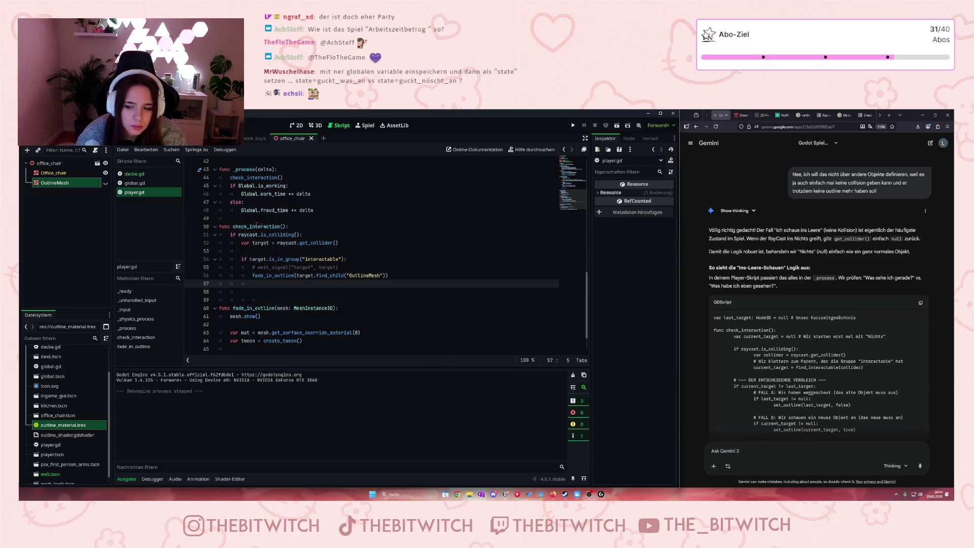
scroll(908, 357, "down", 1)
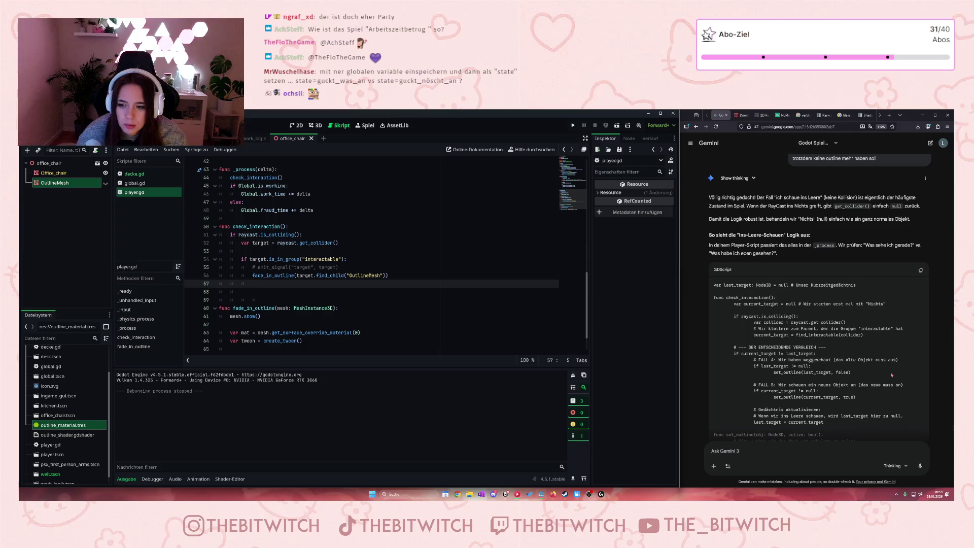
scroll(892, 375, "down", 3)
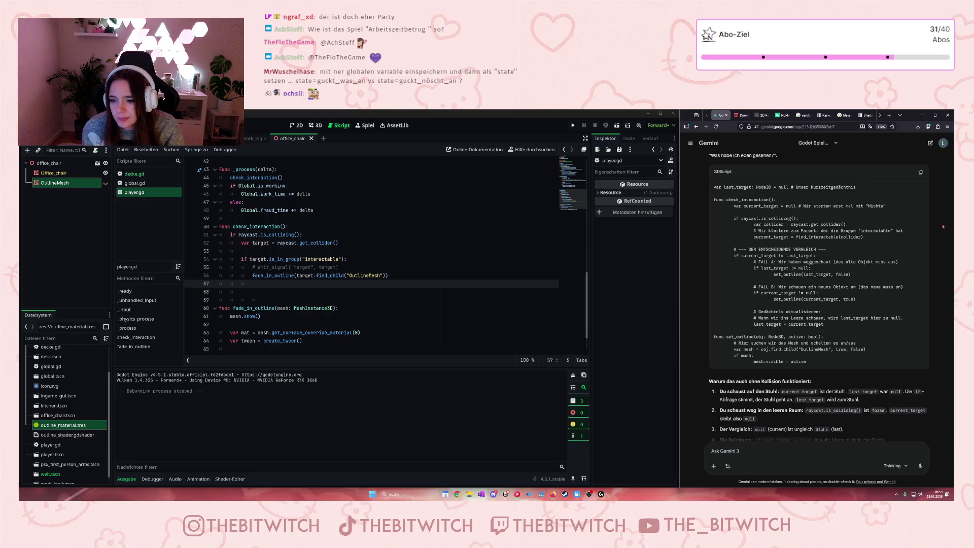
left_click(245, 293)
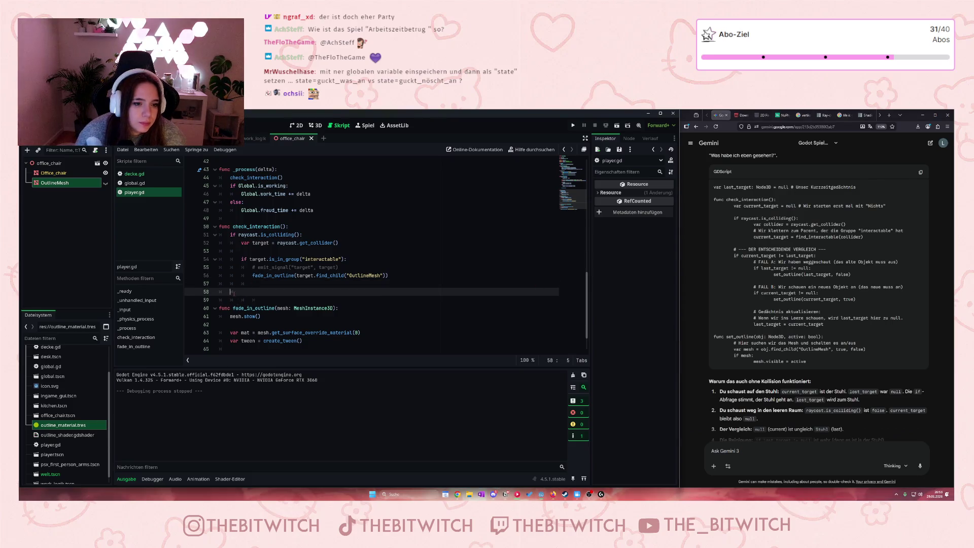
Step: Add an else branch setting target = null, removing the stray var and fixing '==' to '='
type("else")
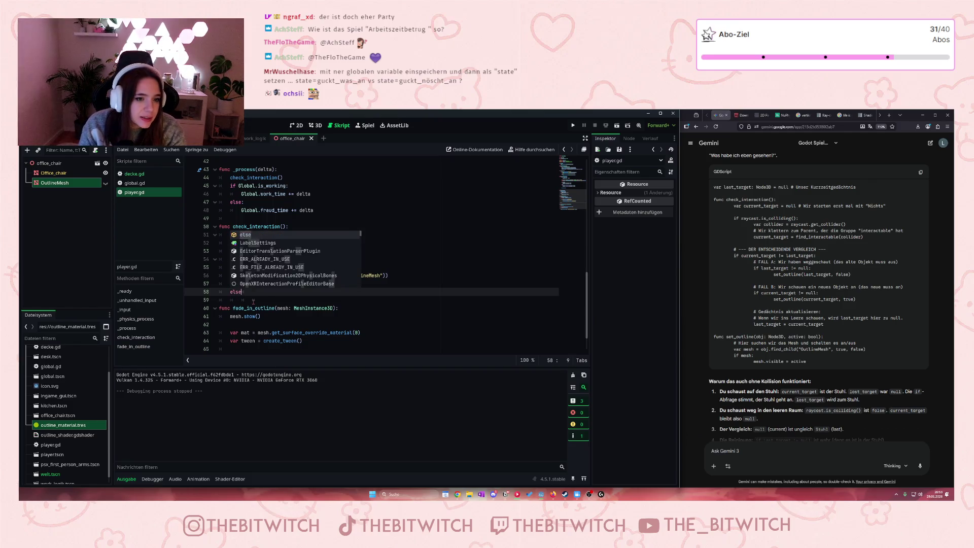
type(":")
key("Return")
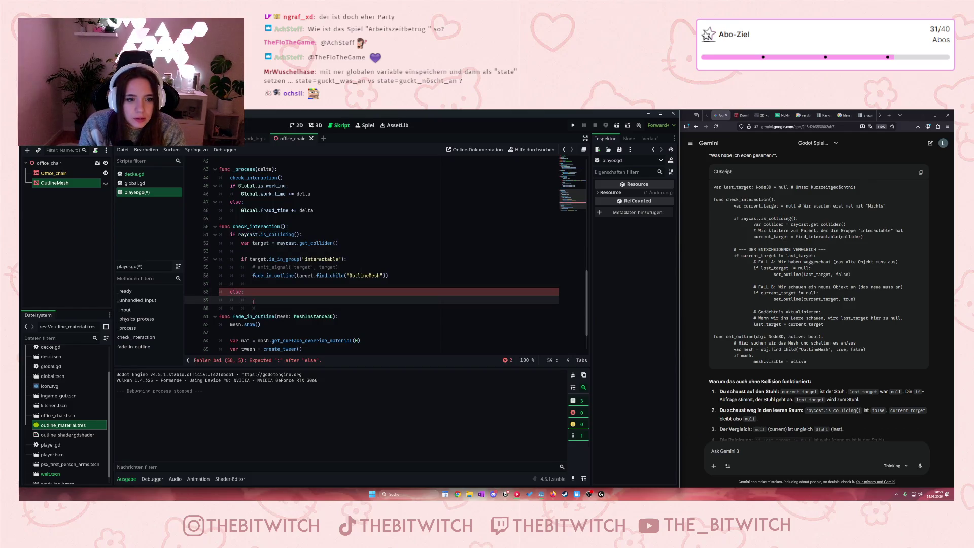
type("target")
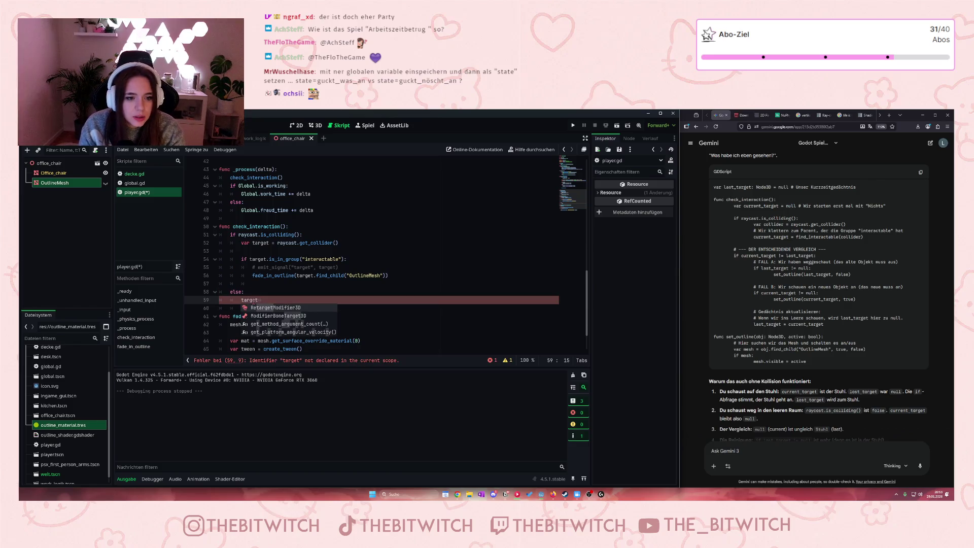
type(" = null")
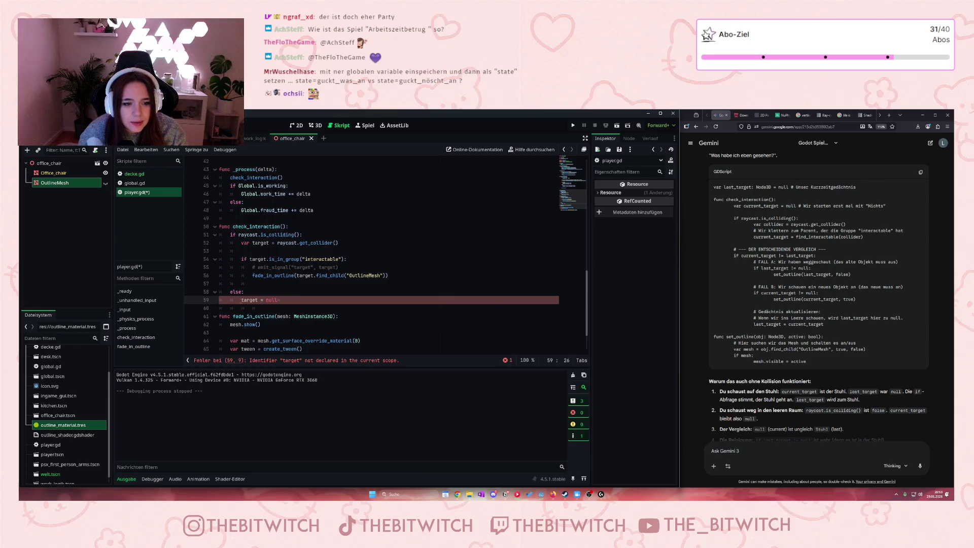
type("var")
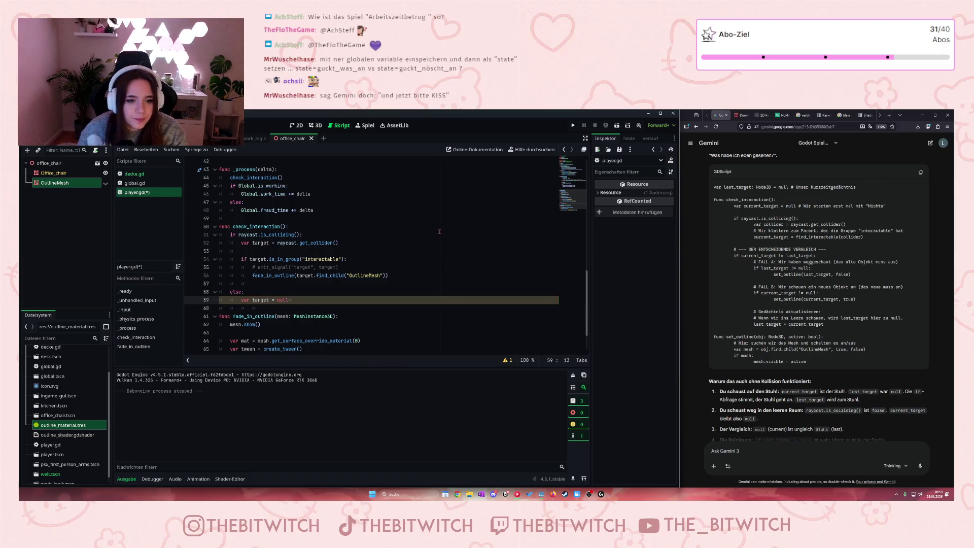
key("Down")
left_click(249, 300)
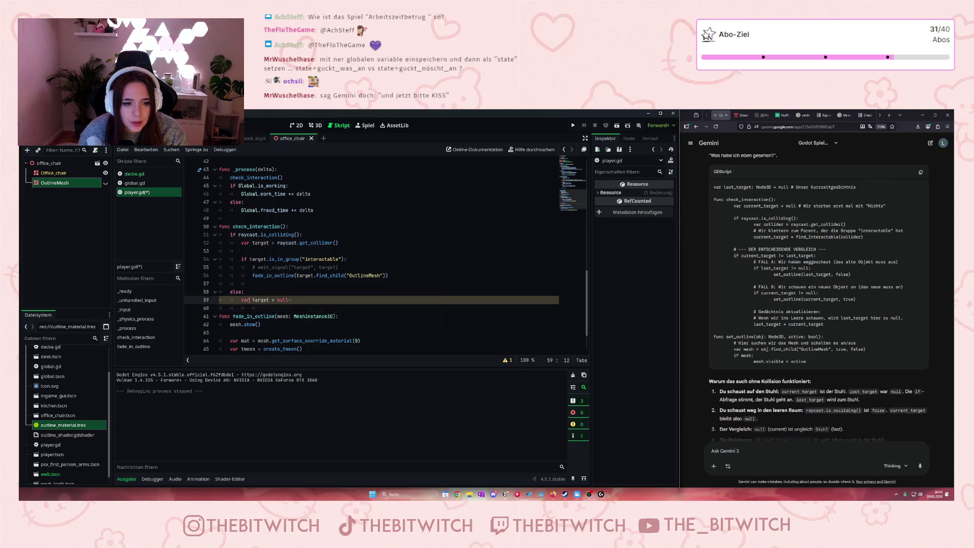
key("BackSpace")
key("BackSpace")
key("BackSpace")
type("=")
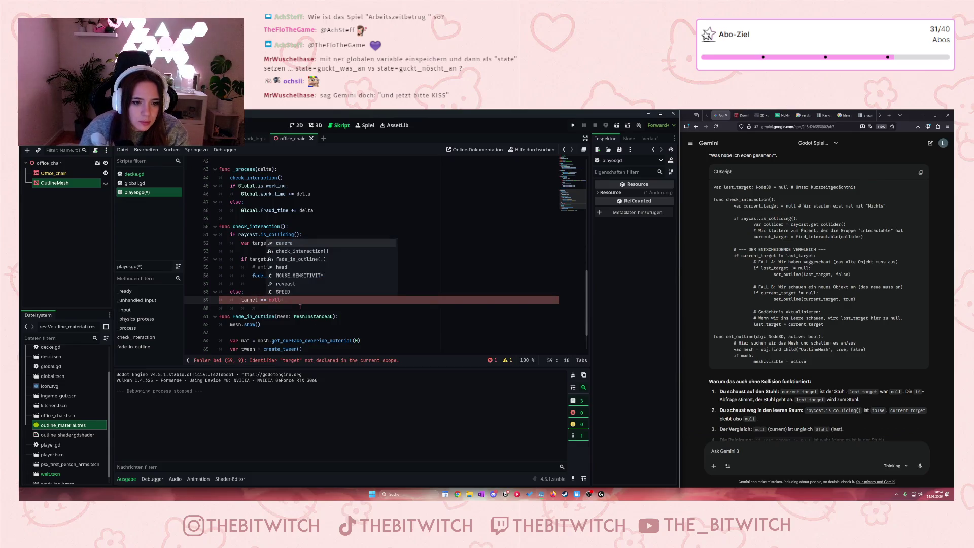
key("BackSpace")
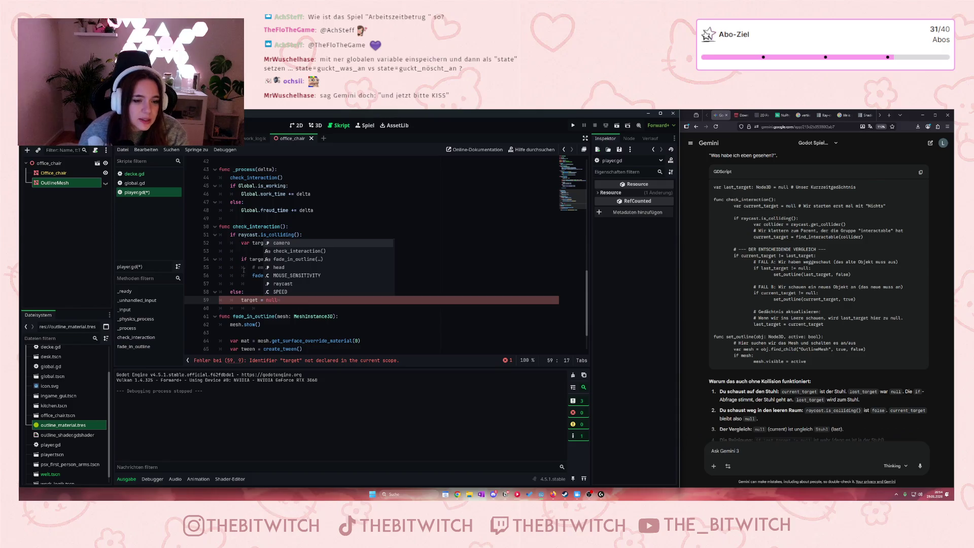
type("n")
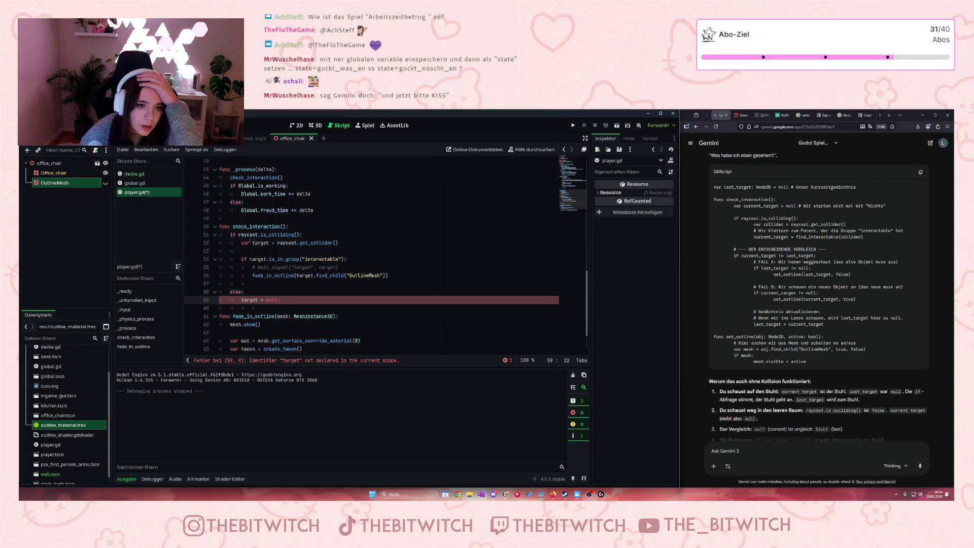
Step: Indent the else: and target = null lines one level into the collision check
left_click(261, 252)
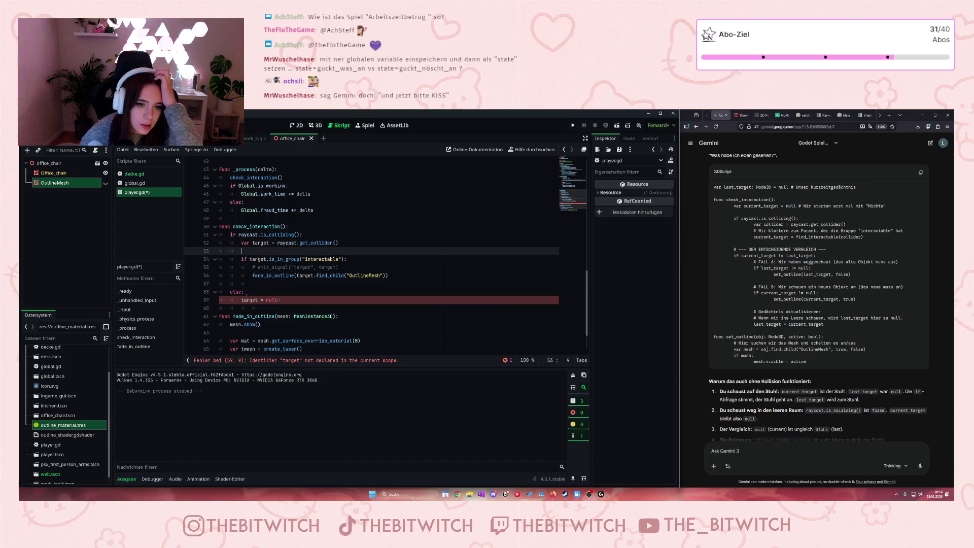
left_click(231, 292)
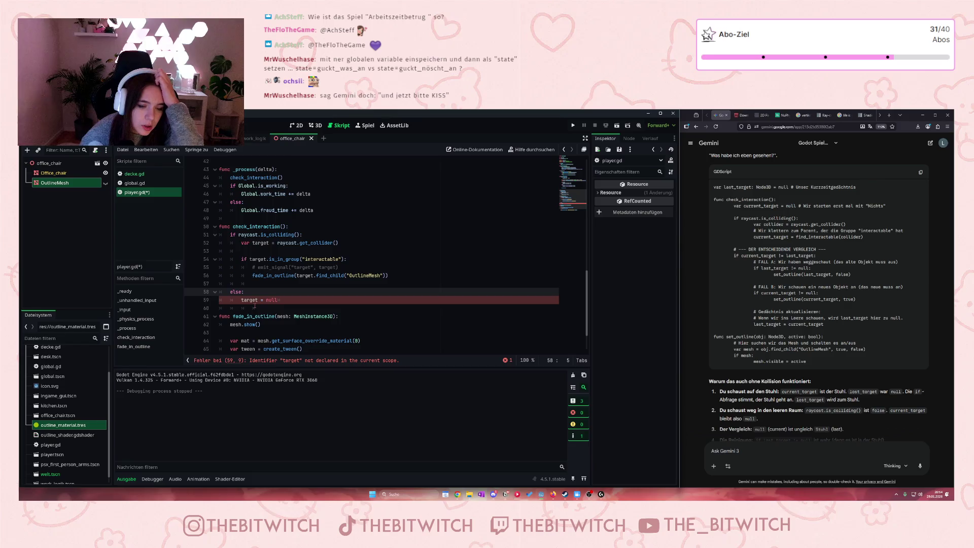
left_click_drag(279, 300, 230, 293)
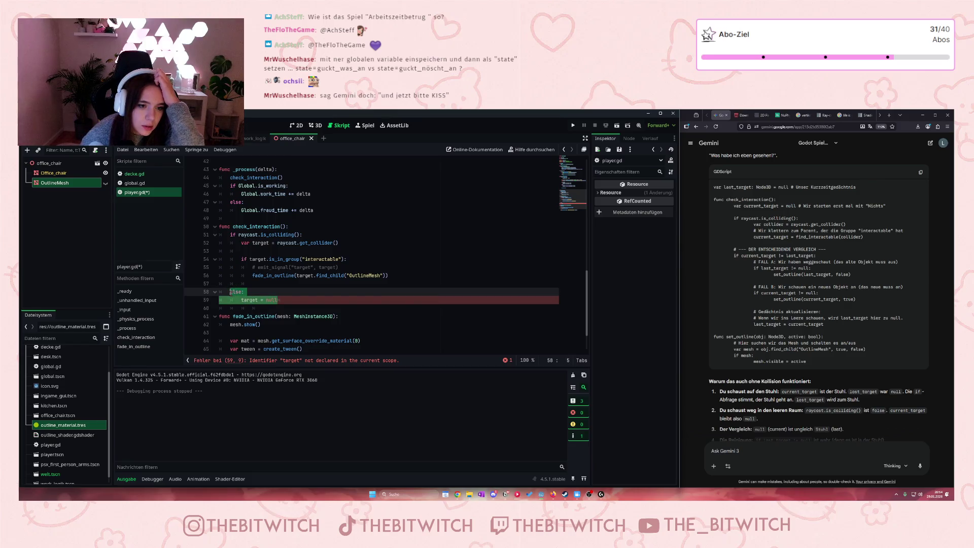
key("Tab")
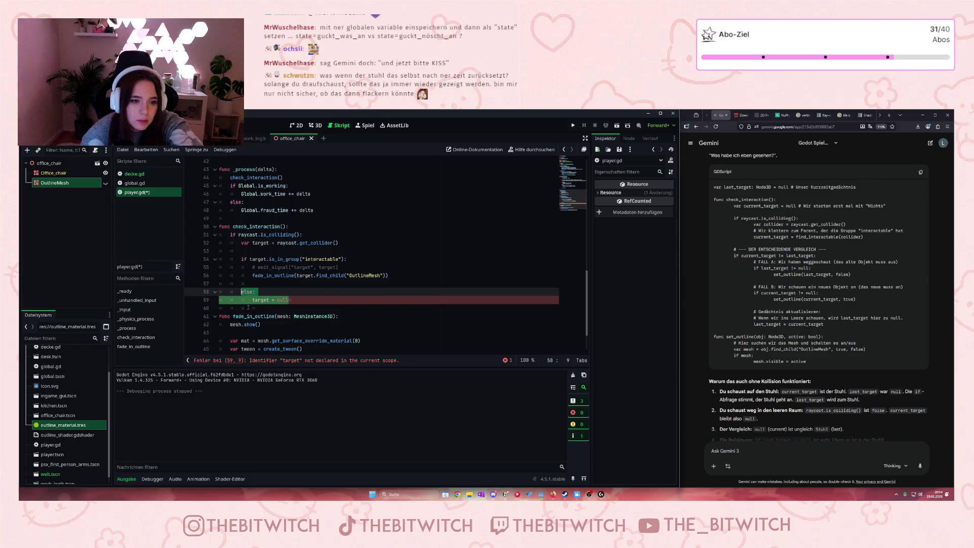
left_click(304, 300)
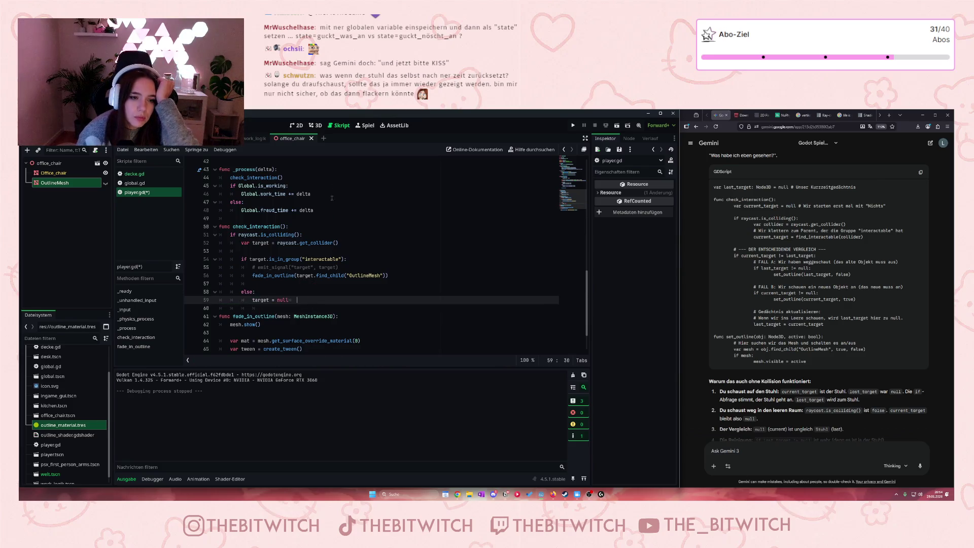
Step: Save player.gd, run the game, walk toward the office chair to watch its outline, then stop
key("ctrl+s")
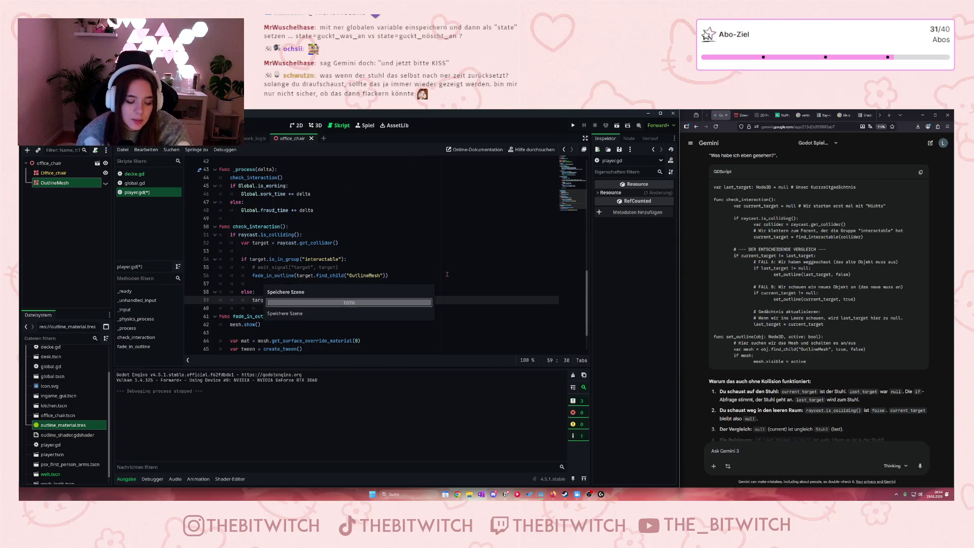
left_click(573, 125)
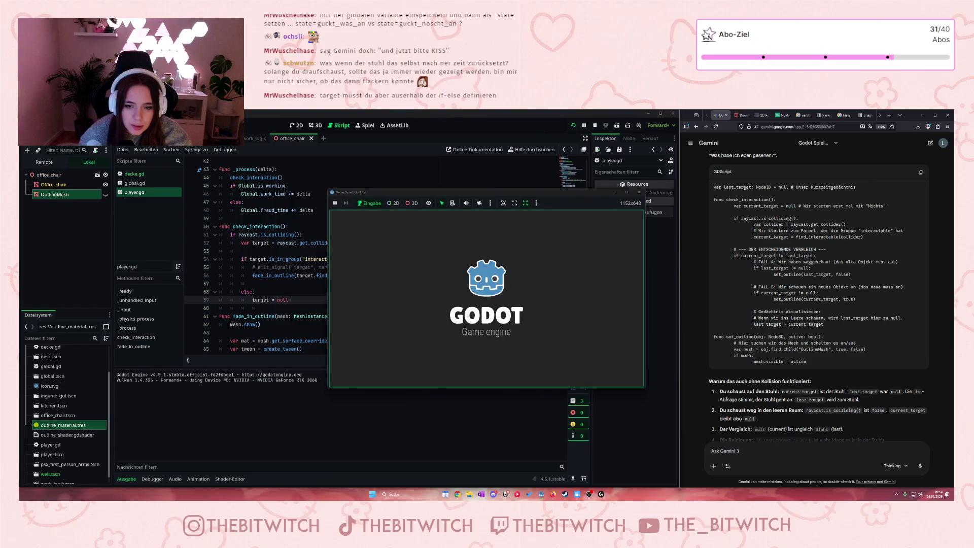
key("w")
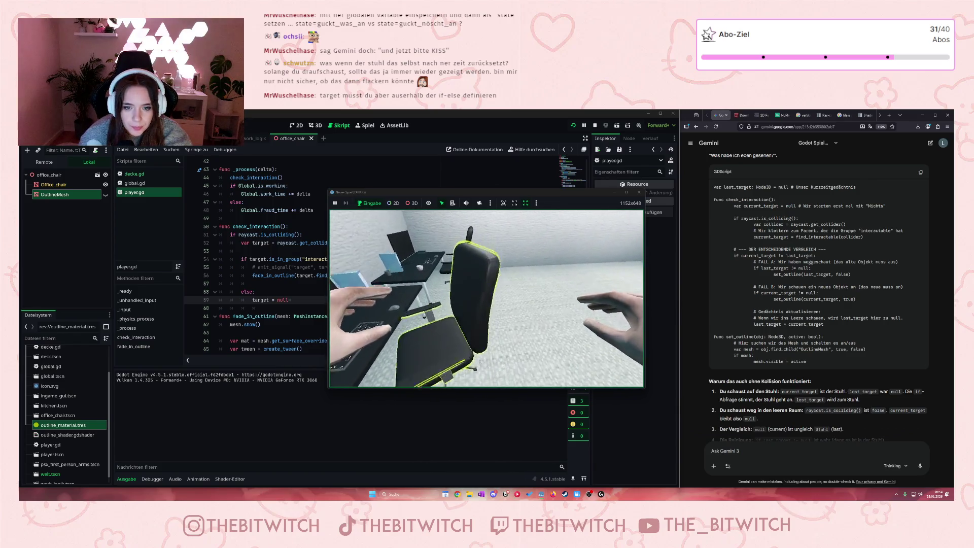
key("s")
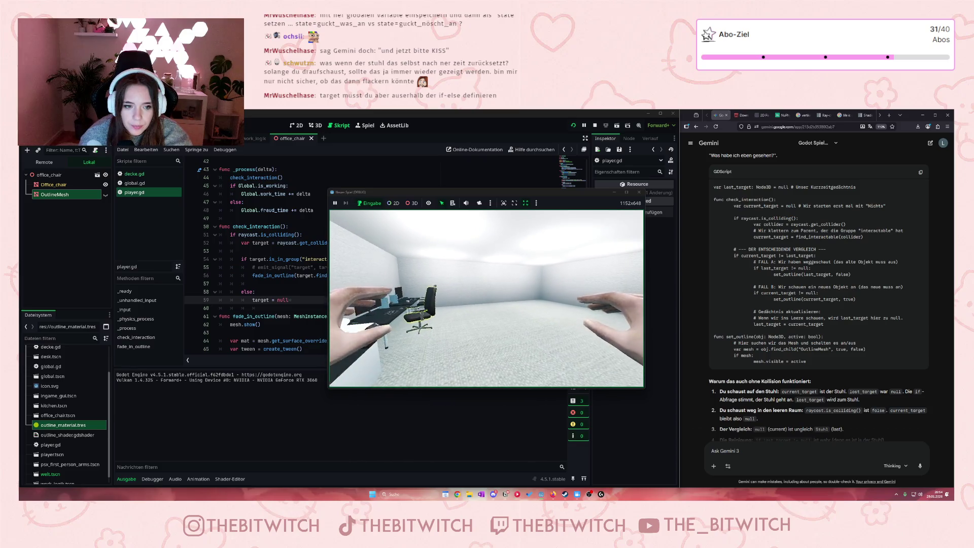
key("w")
key("w")
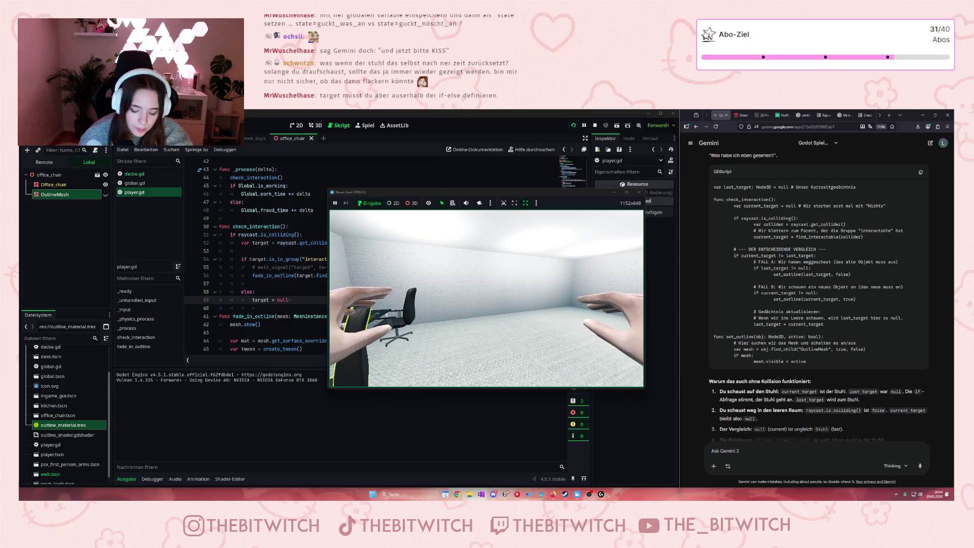
key("w")
mouse_move(486, 299)
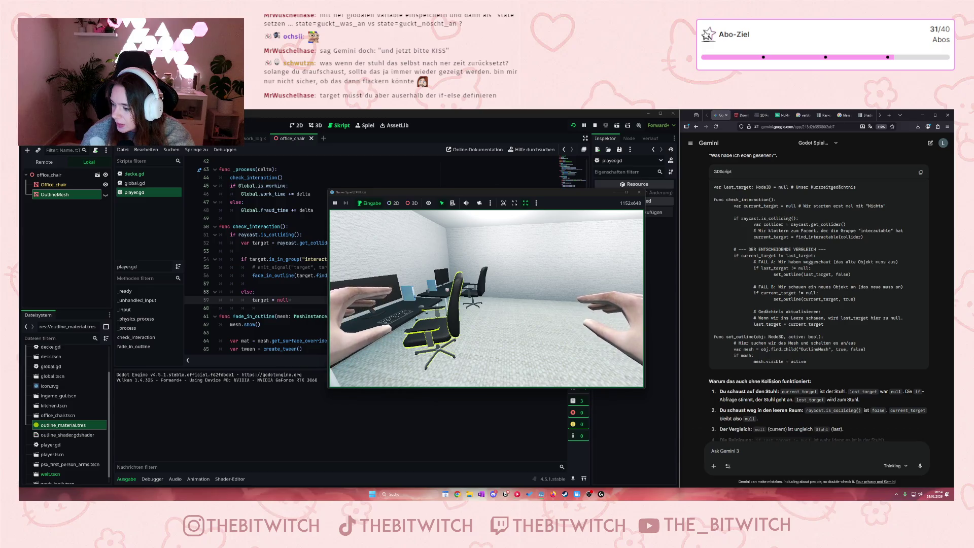
key("w")
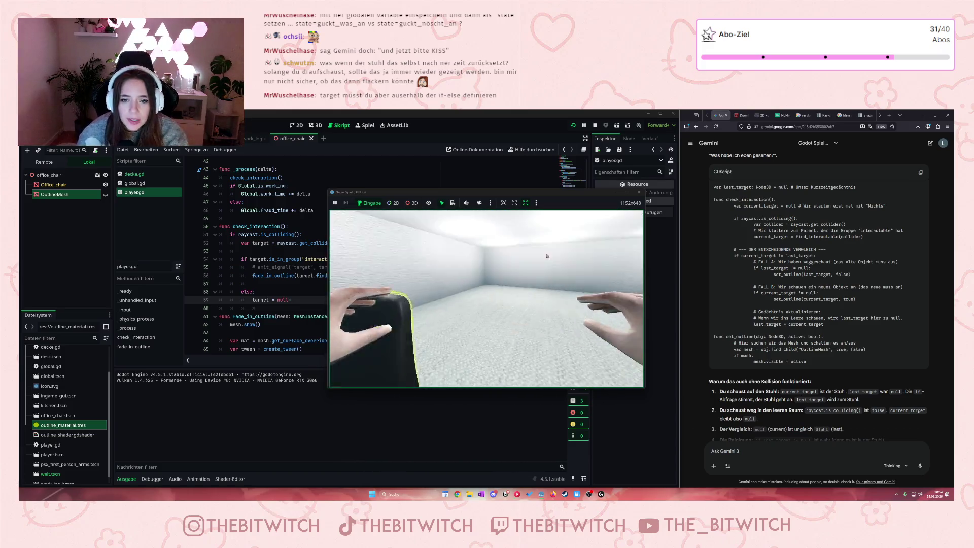
key("F8")
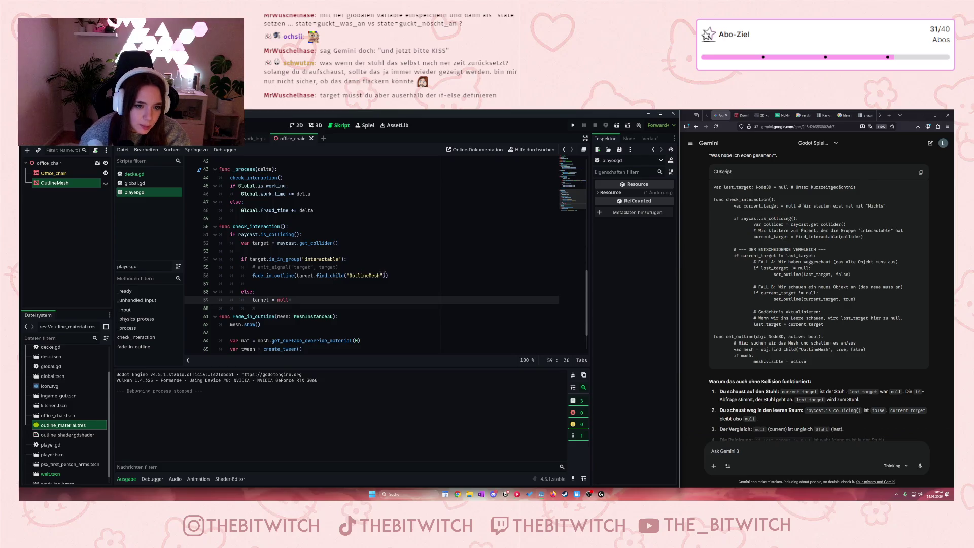
Step: Add a print("hi") debug line after the fade_in_outline call on line 56
left_click(394, 274)
key("Return")
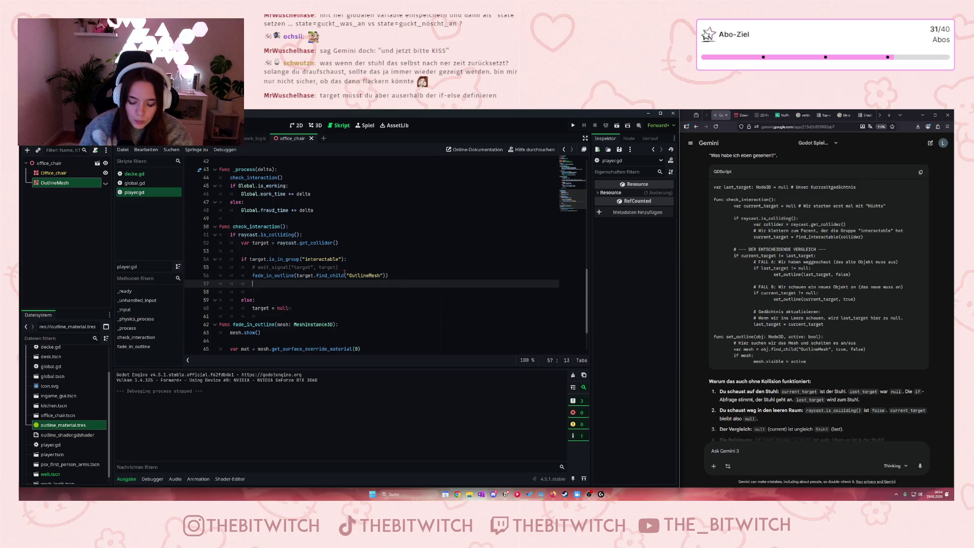
type("print")
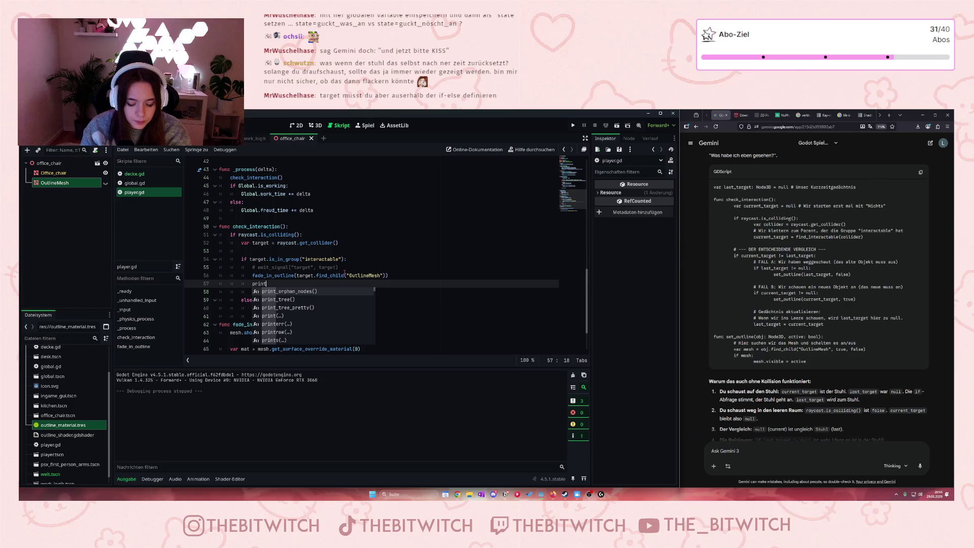
type("(\"hi")
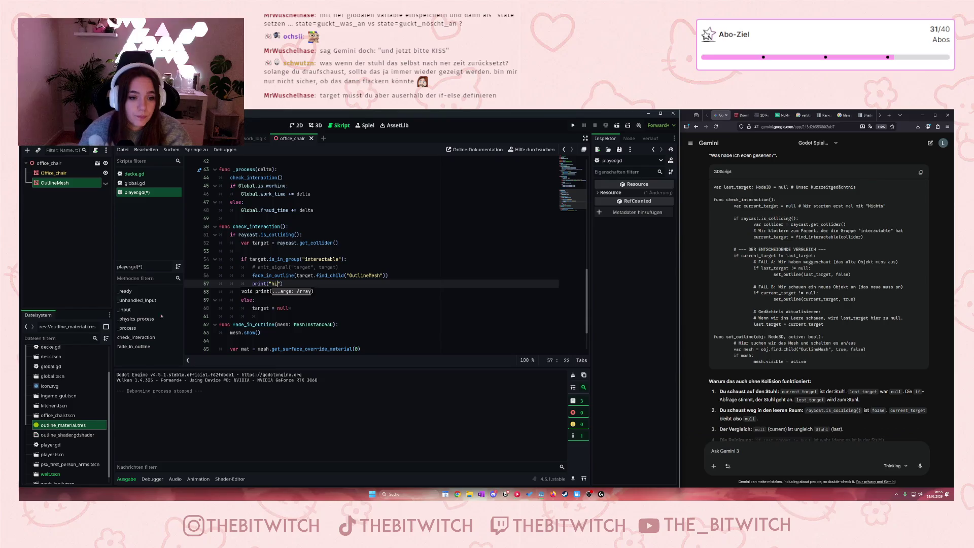
left_click(331, 285)
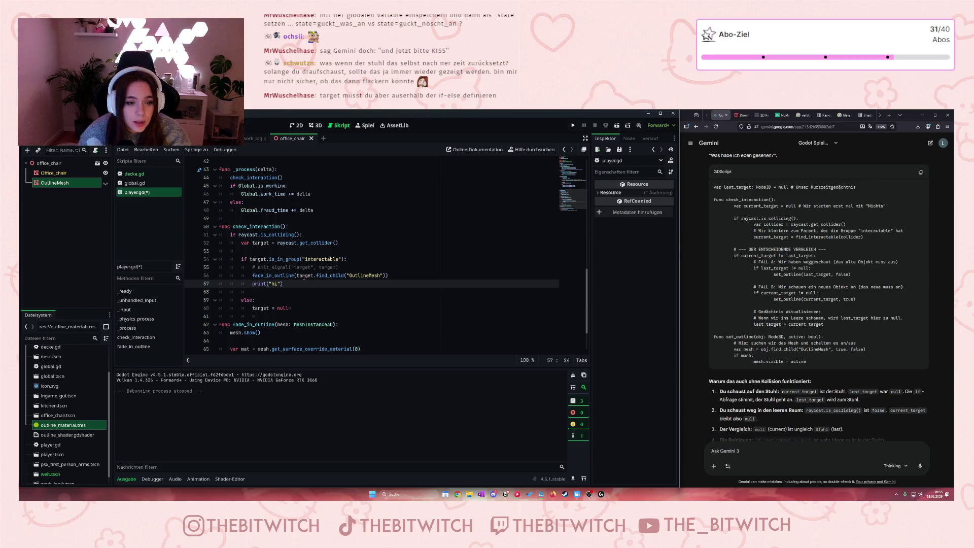
Step: Run the game and walk to the chair to trigger the outline
left_click(575, 125)
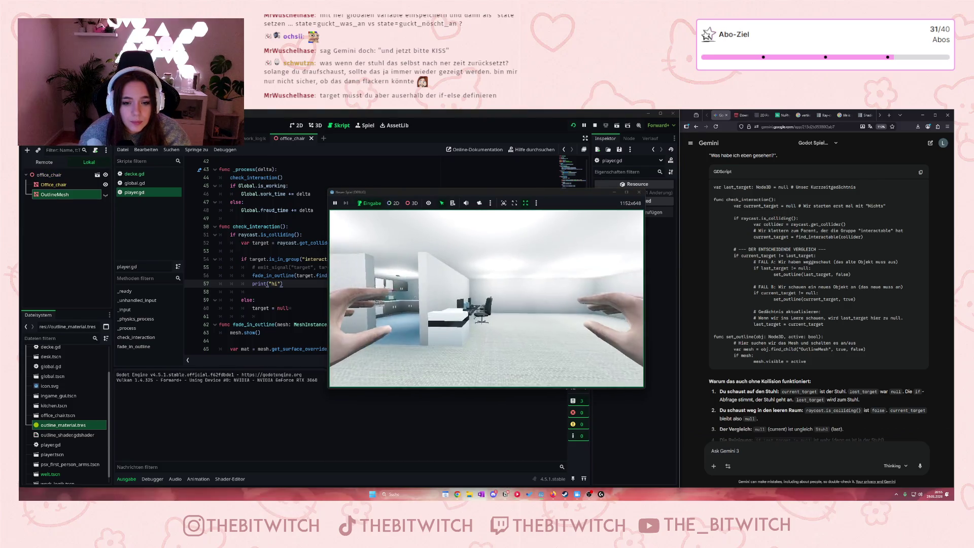
key("w")
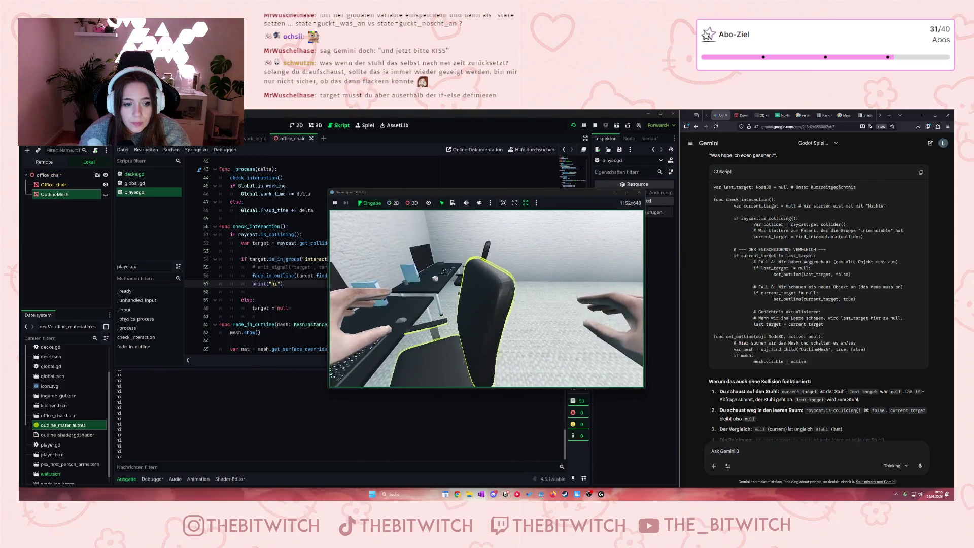
key("w")
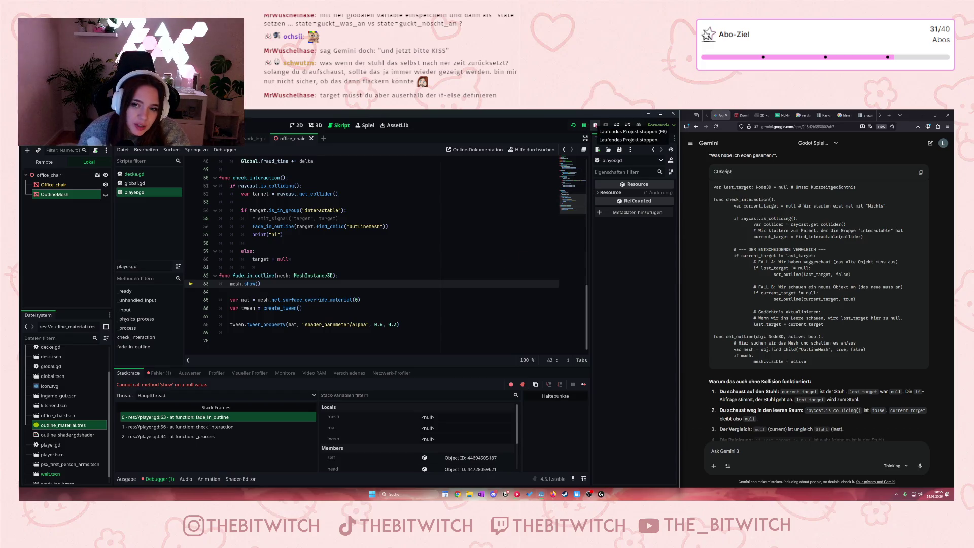
Step: Stop the game and delete the print("hi") debug line
left_click(595, 126)
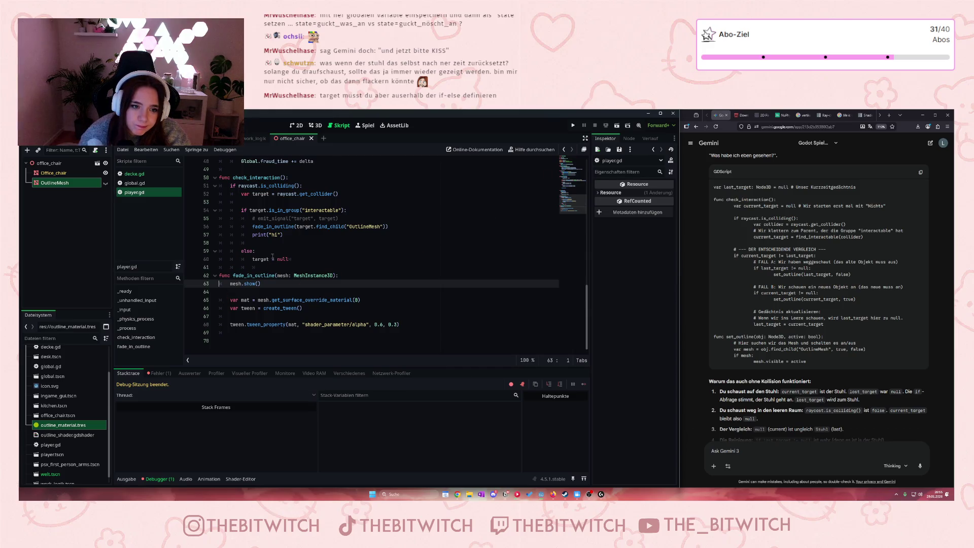
left_click_drag(282, 234, 253, 235)
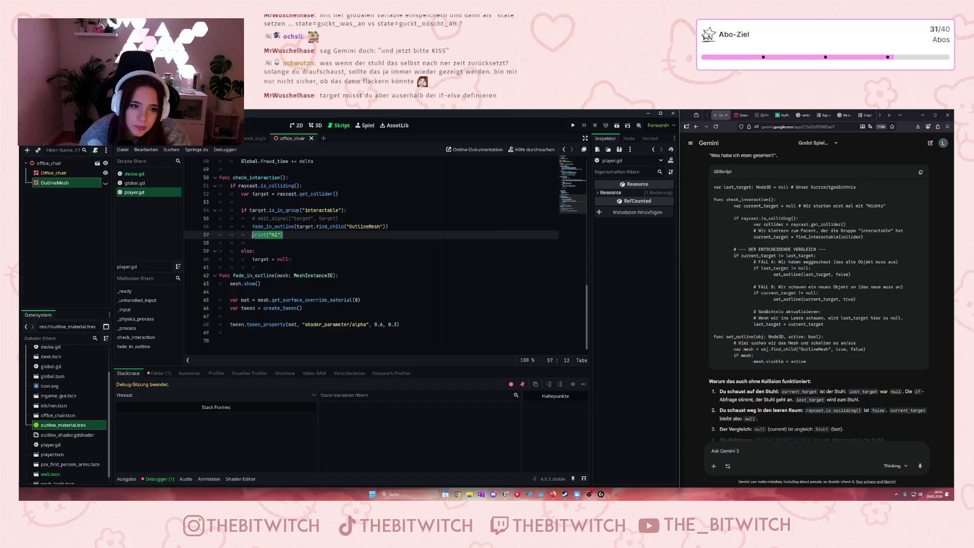
key("BackSpace")
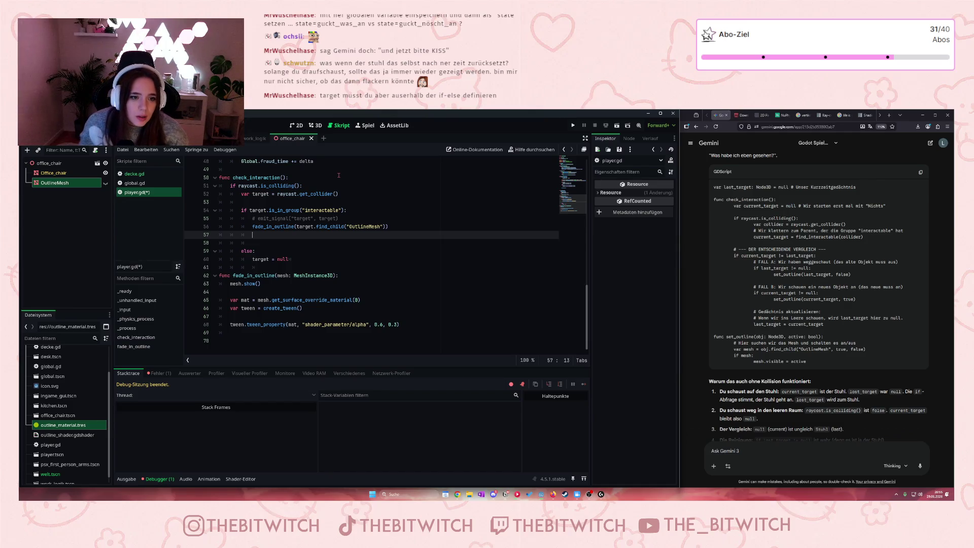
Step: Dedent the else: and target = null lines one level each
left_click(241, 244)
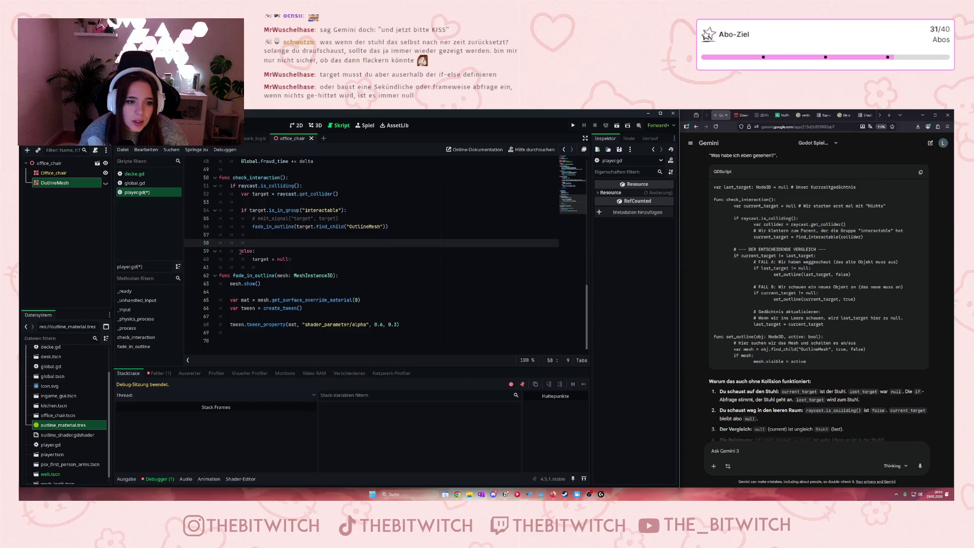
left_click(241, 251)
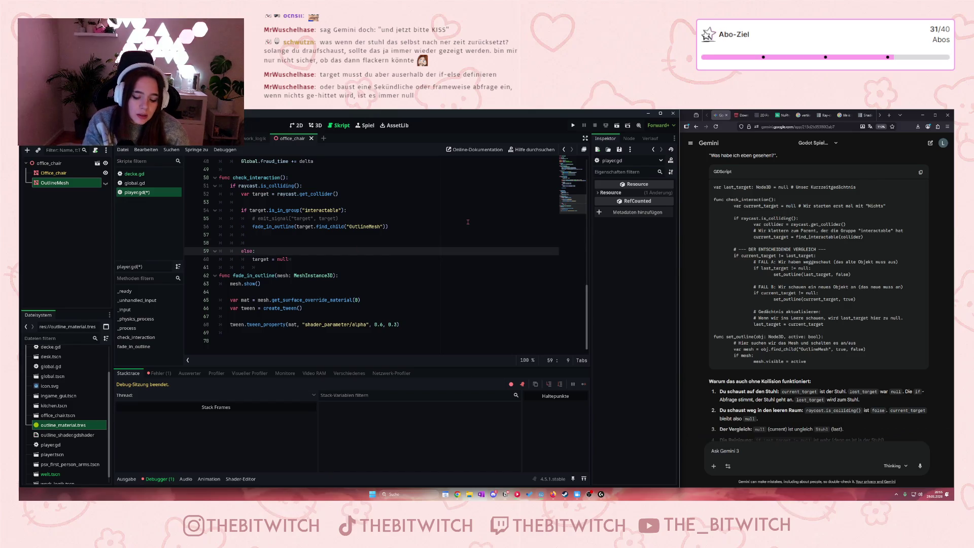
key("BackSpace")
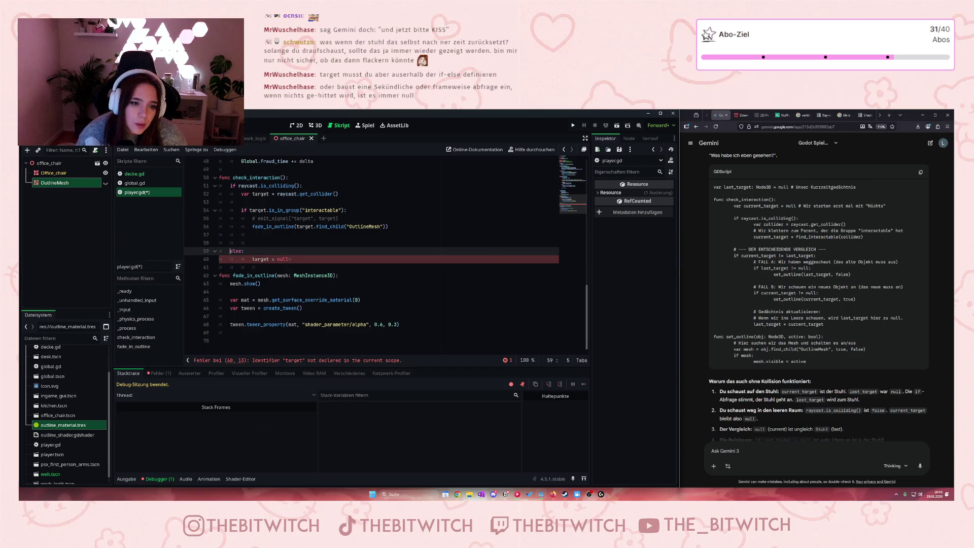
left_click(252, 259)
key("BackSpace")
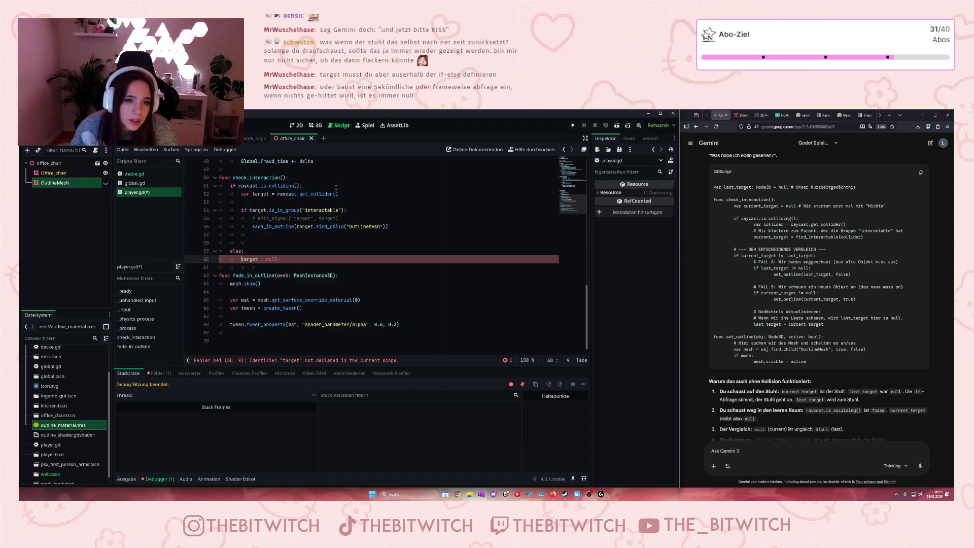
left_click_drag(338, 194, 241, 194)
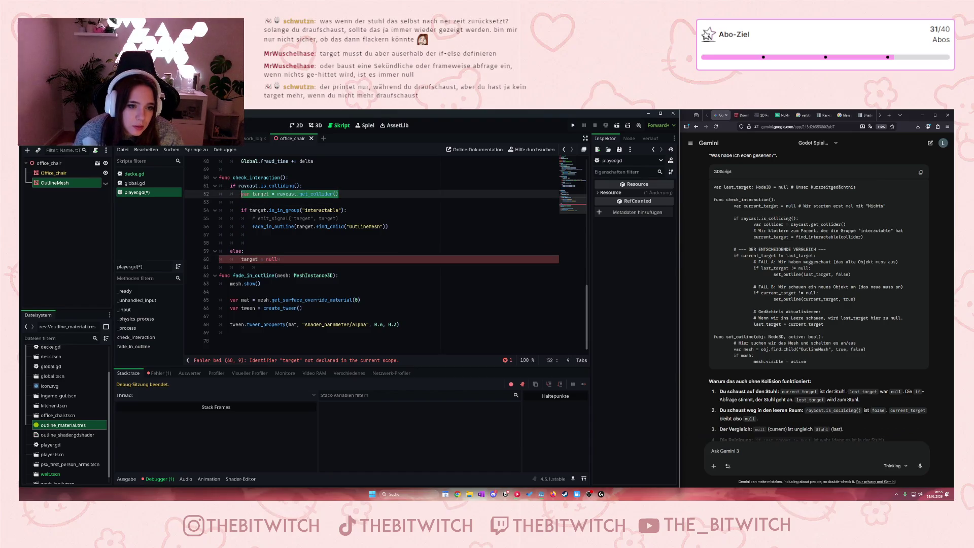
Step: Move 'var target = raycast.get_collider()' above func check_interaction to script level and save
key("ctrl+x")
scroll(239, 276, "up", 4)
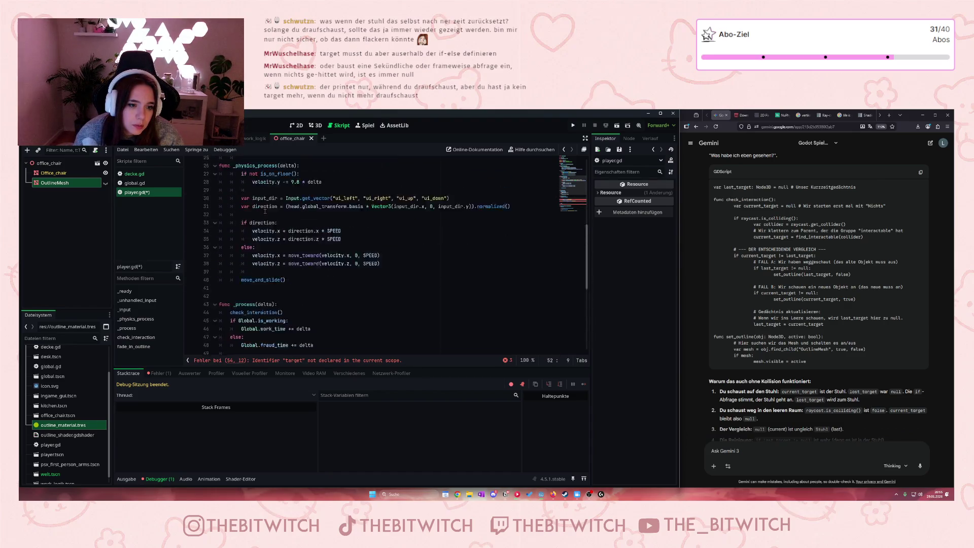
left_click(235, 268)
key("Return")
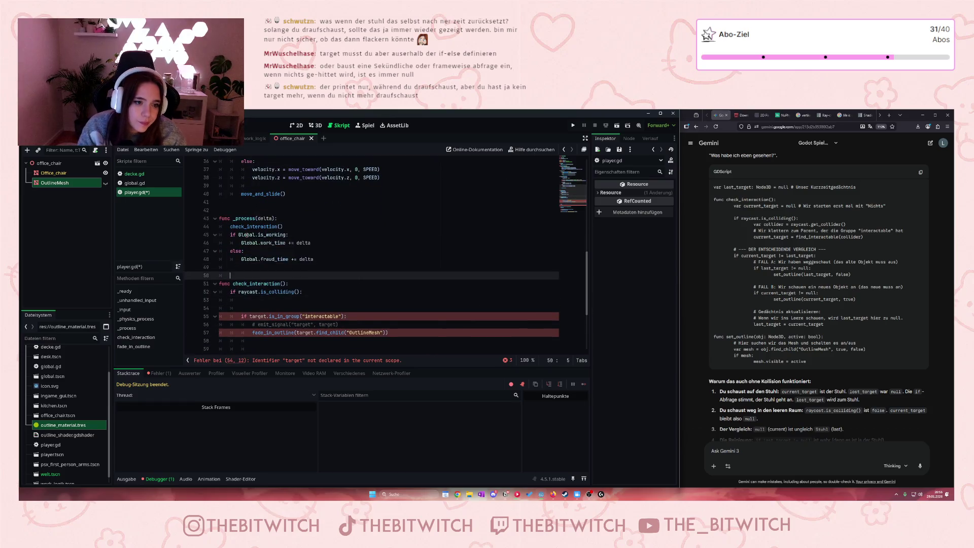
key("ctrl+v")
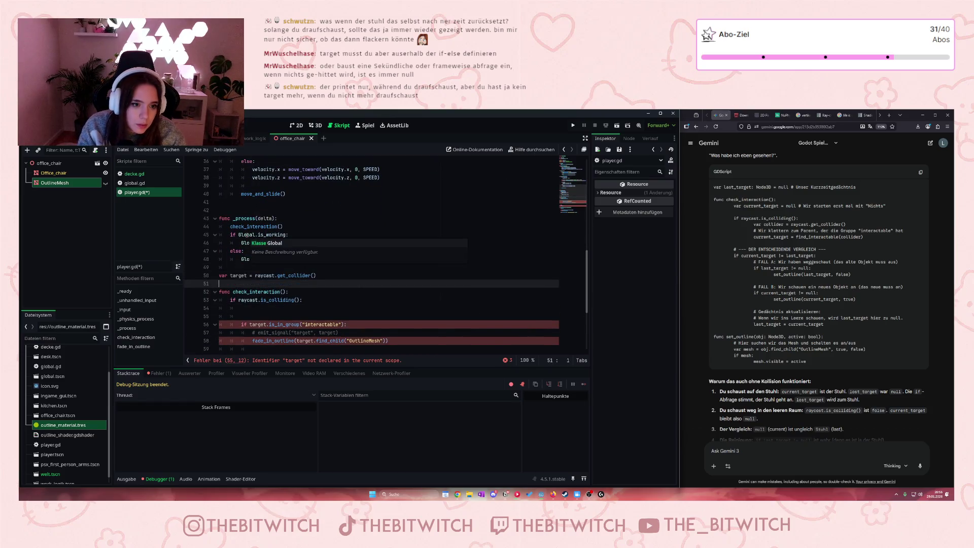
left_click(371, 299)
scroll(370, 297, "down", 4)
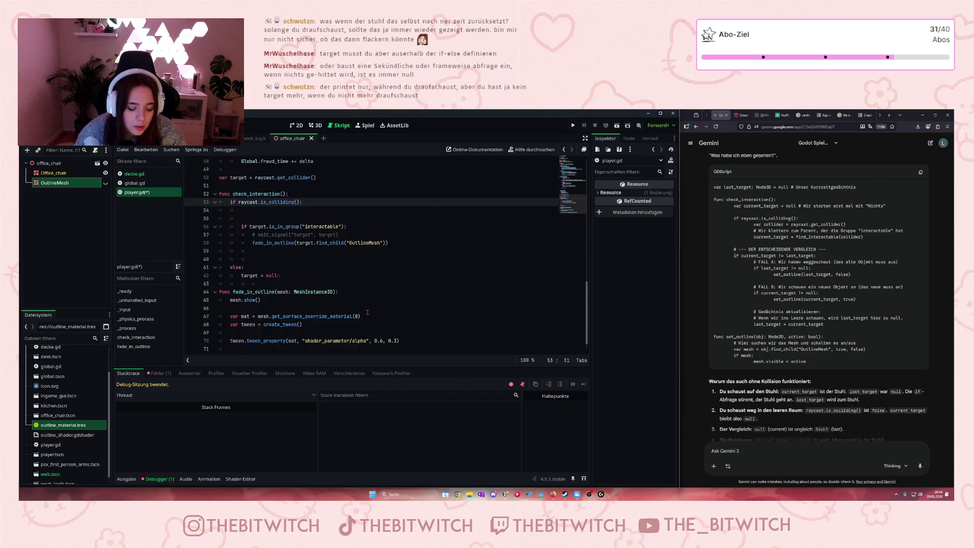
key("ctrl+s")
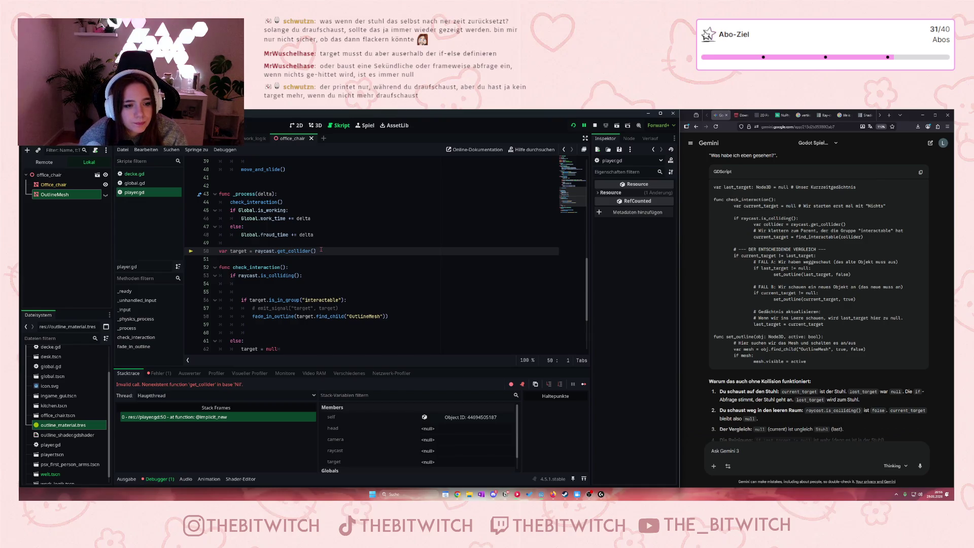
Step: Move the script-level target = raycast.get_collider() line under 'if raycast.is_colliding():' in check_interaction
left_click_drag(321, 249, 216, 254)
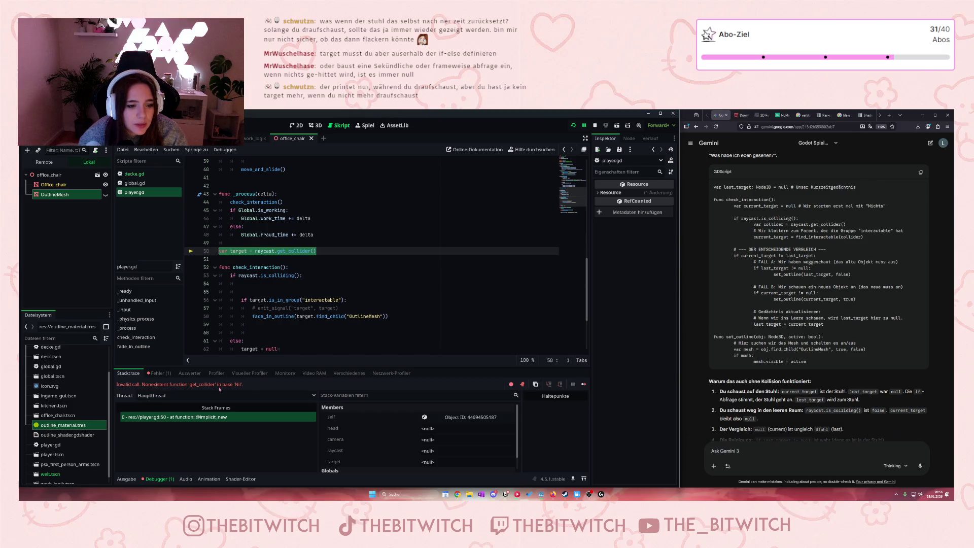
scroll(311, 292, "up", 12)
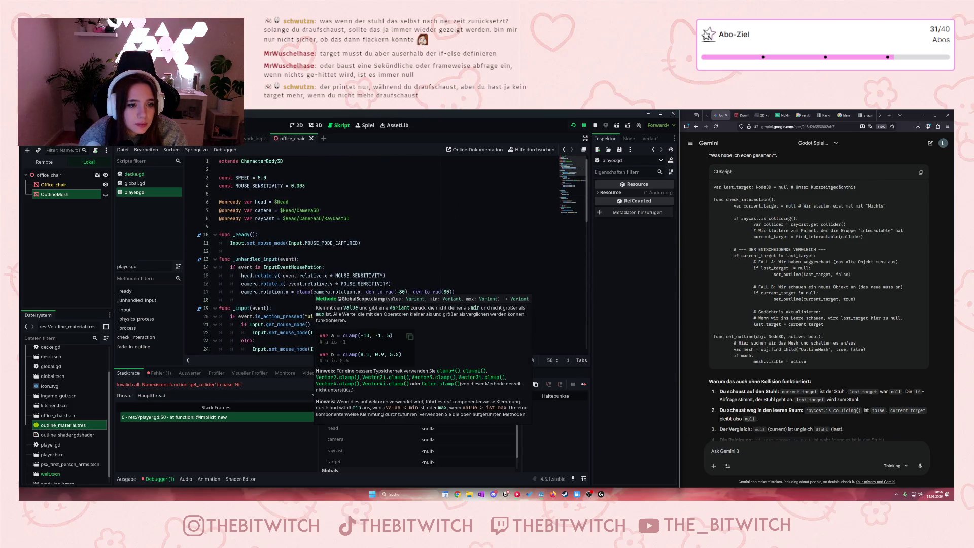
scroll(265, 295, "down", 10)
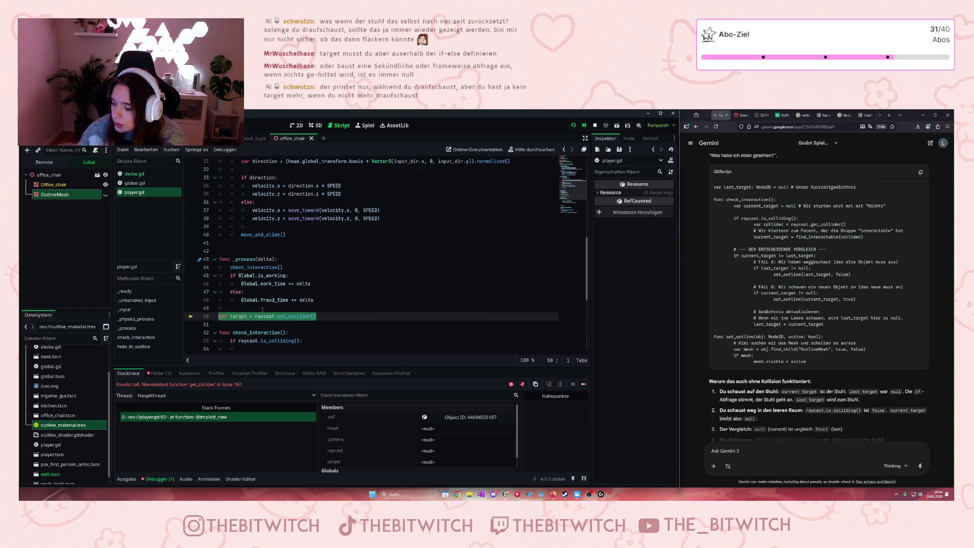
scroll(262, 307, "down", 3)
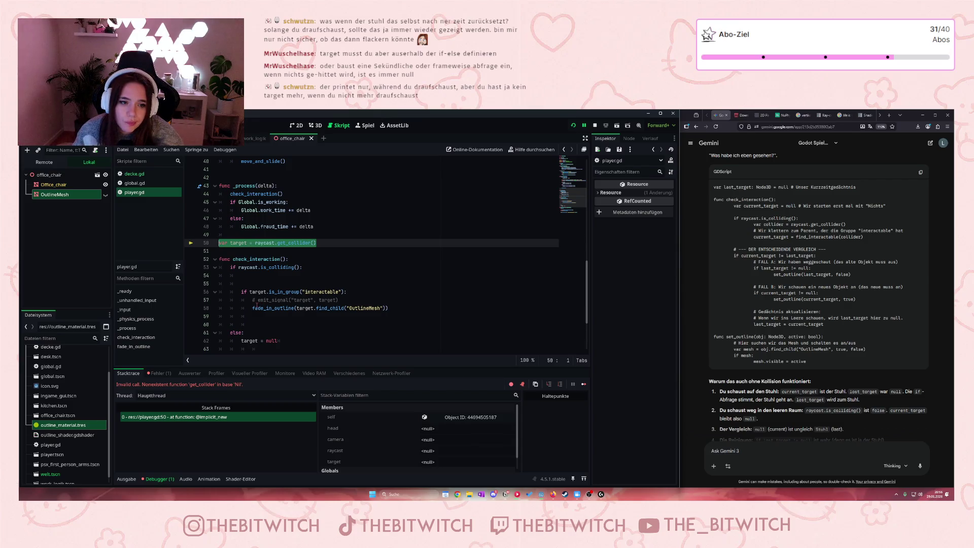
key("ctrl+x")
left_click(266, 277)
key("ctrl+v")
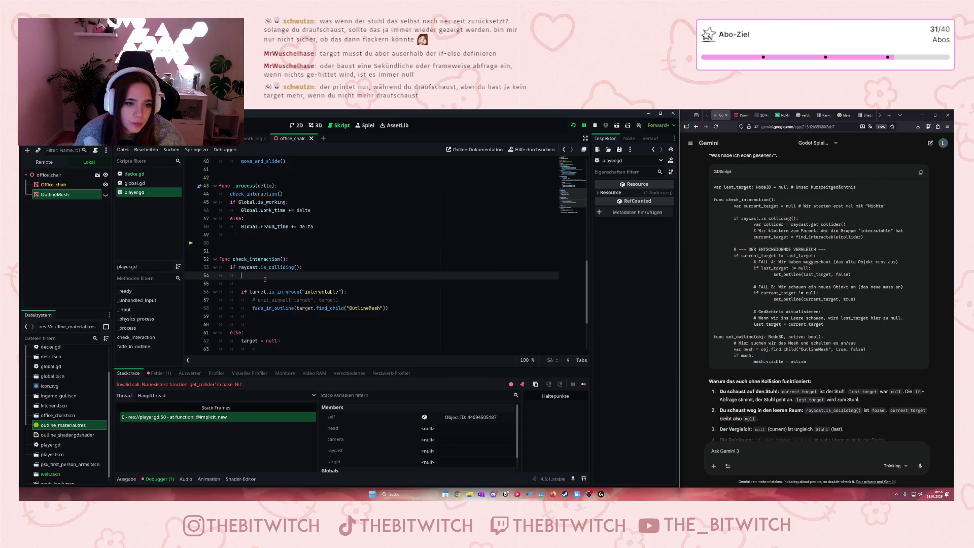
Step: Indent the else: and target = null lines to line up with 'if target.is_in_group'
left_click(271, 341)
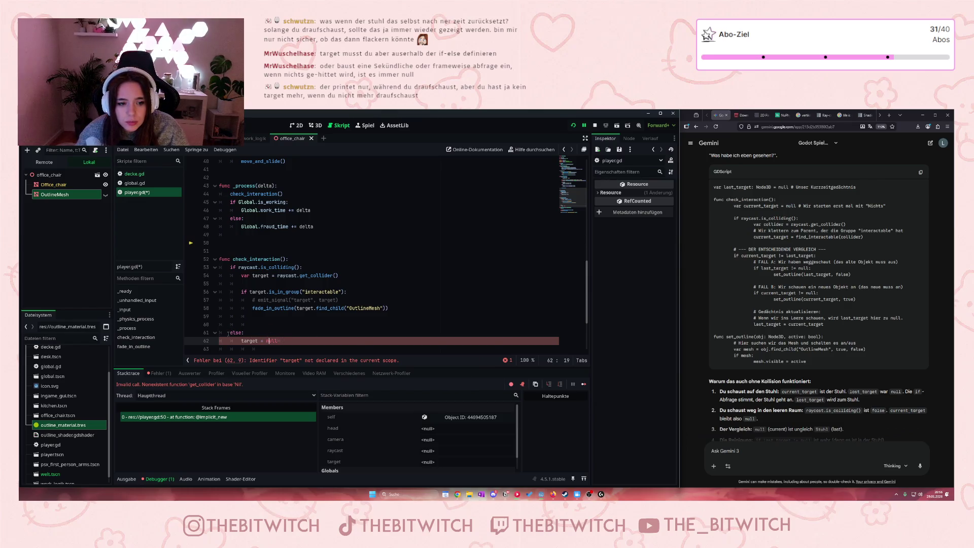
left_click_drag(222, 332, 306, 341)
key("Tab")
key("Tab")
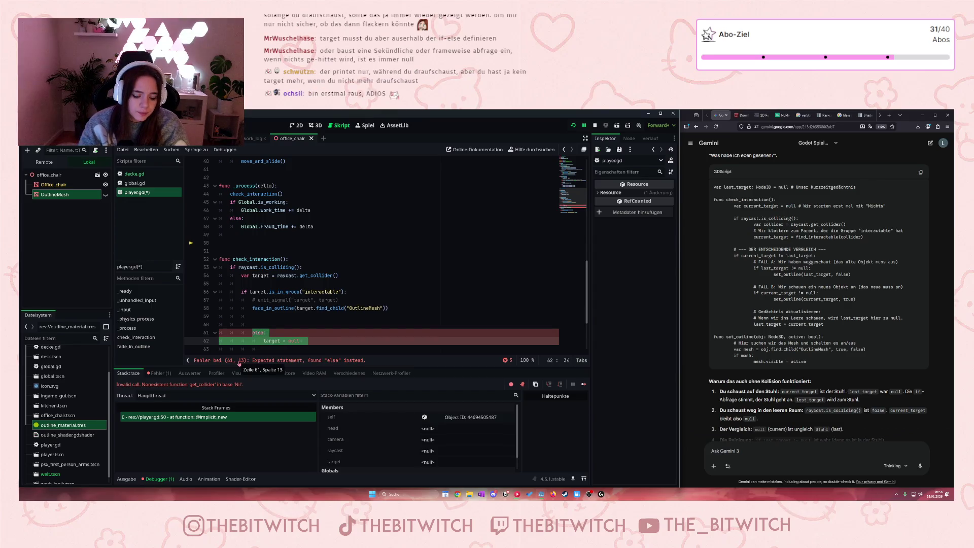
key("shift+Tab")
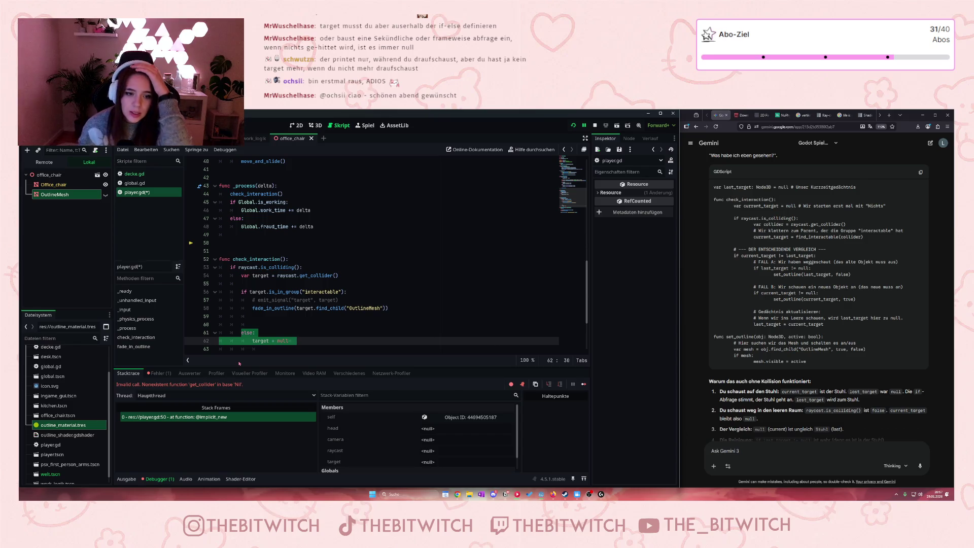
scroll(315, 275, "down", 2)
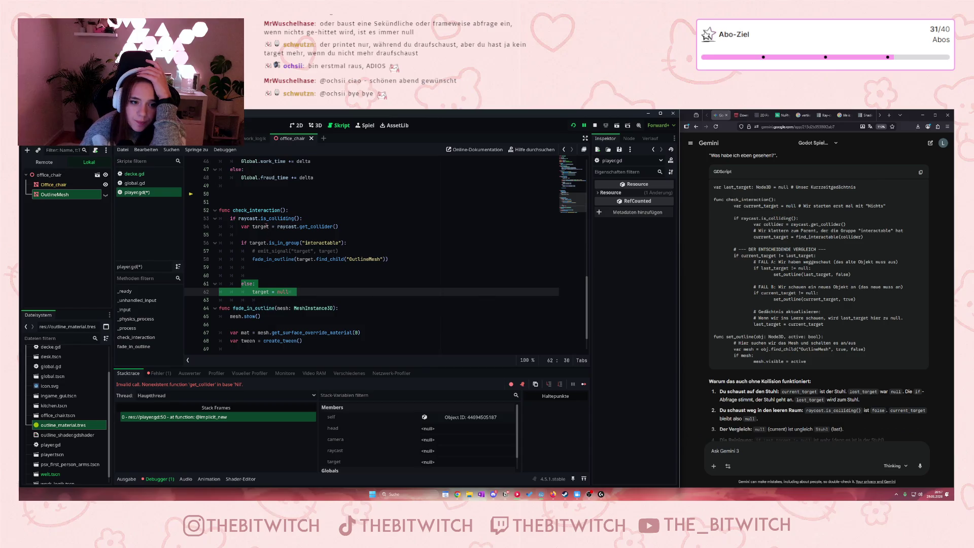
left_click(276, 279)
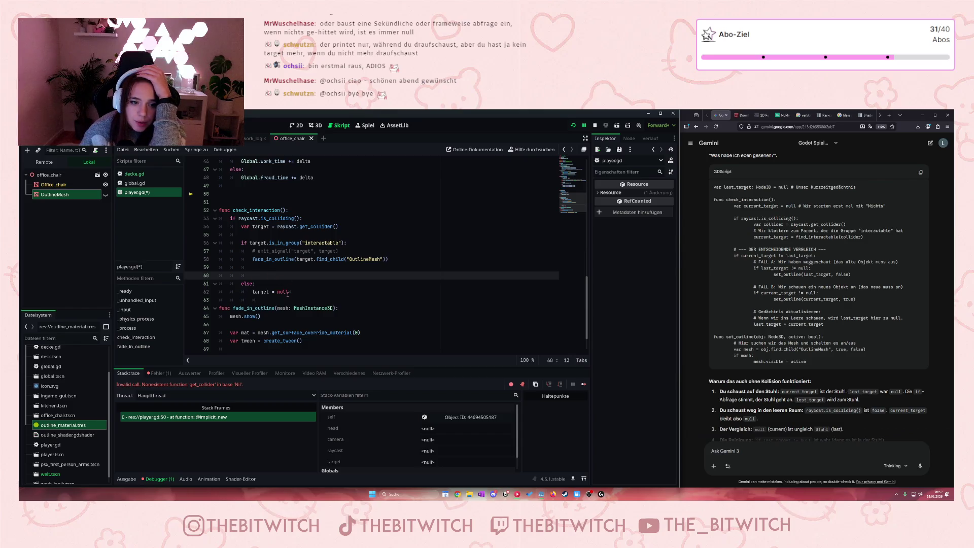
Step: Select target = null on line 62 and look over mesh.show() in fade_in_outline
left_click_drag(288, 292, 252, 292)
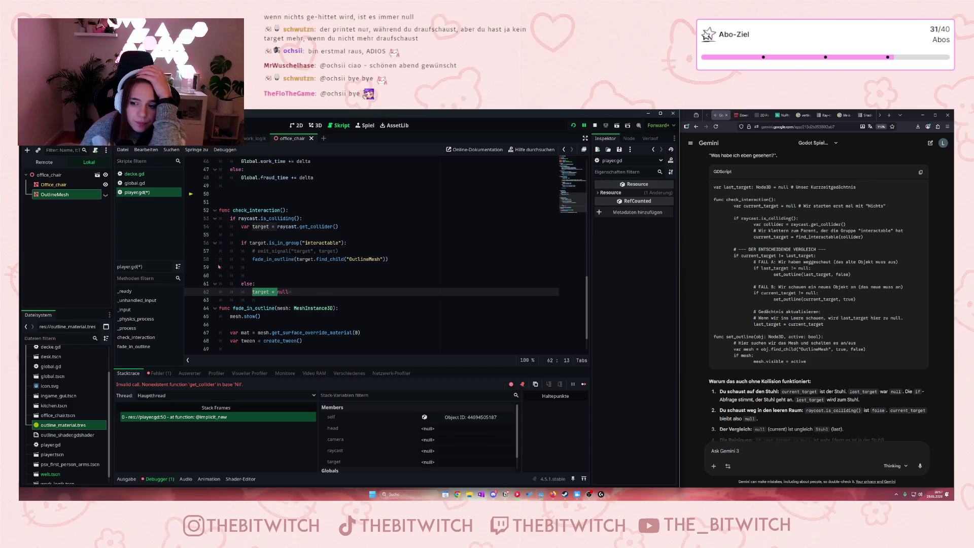
left_click(280, 293)
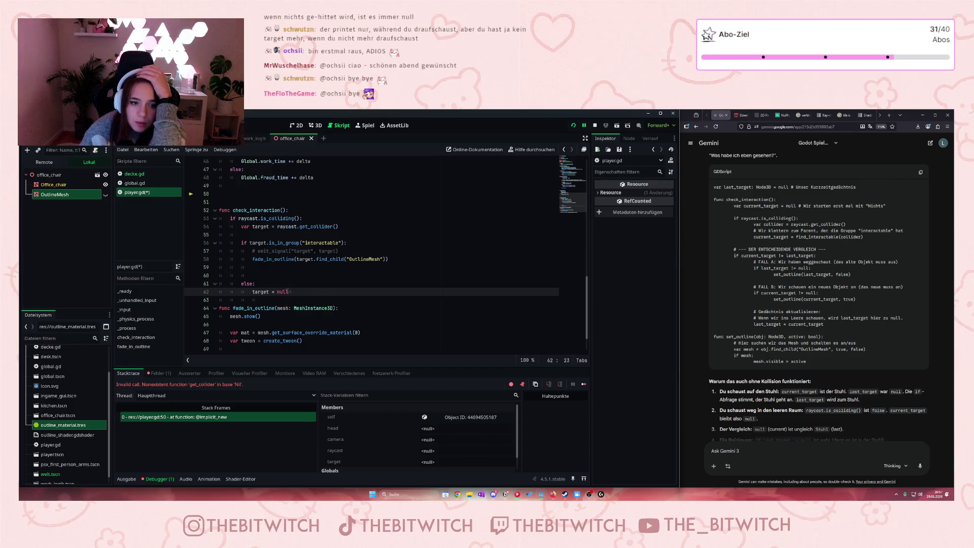
mouse_move(288, 293)
left_mouse_down()
mouse_move(238, 292)
mouse_move(252, 292)
left_mouse_up()
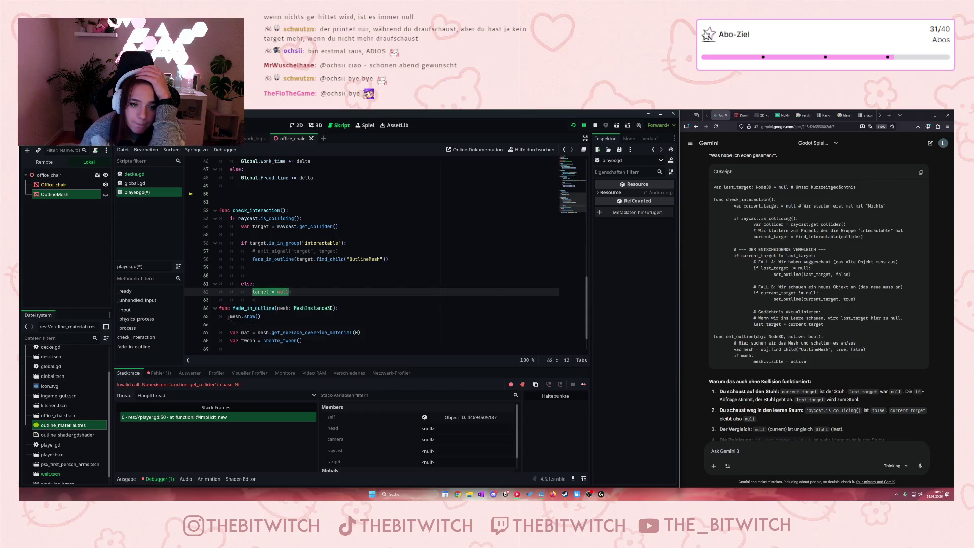
scroll(243, 320, "down", 1)
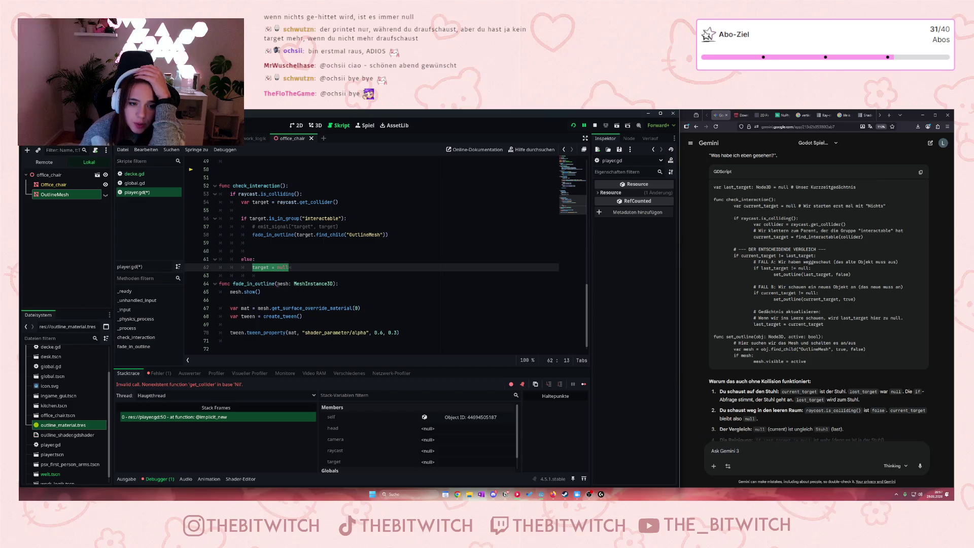
left_click_drag(278, 284, 329, 295)
left_click(330, 296)
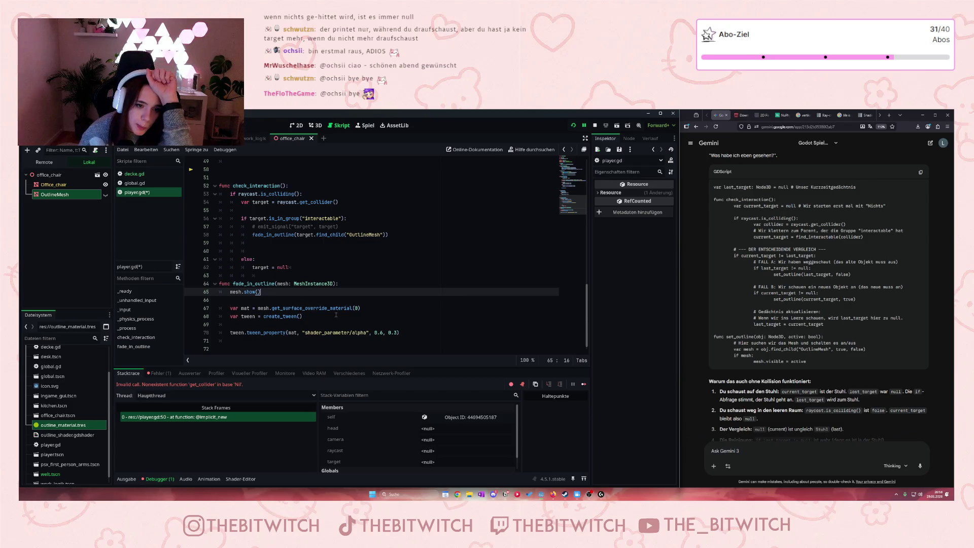
left_click(406, 338)
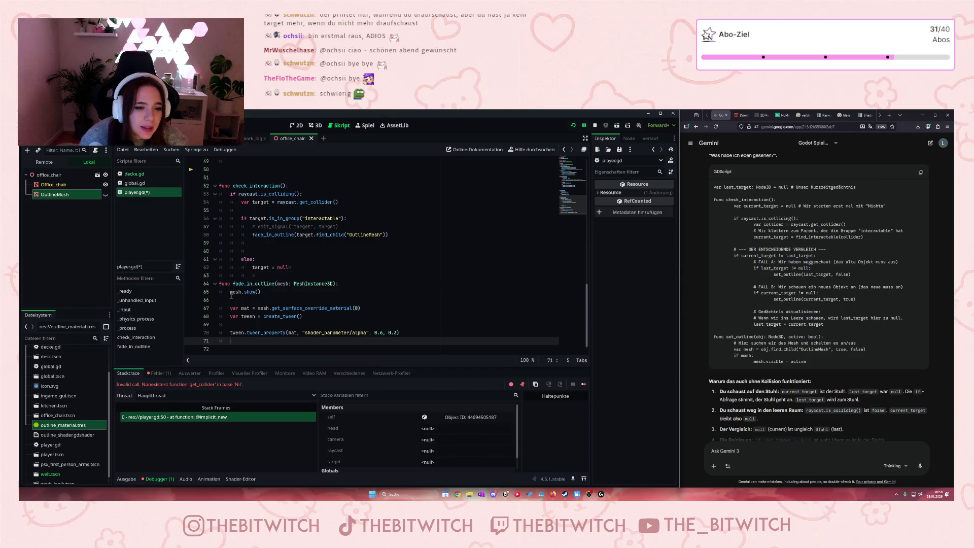
left_click(231, 292)
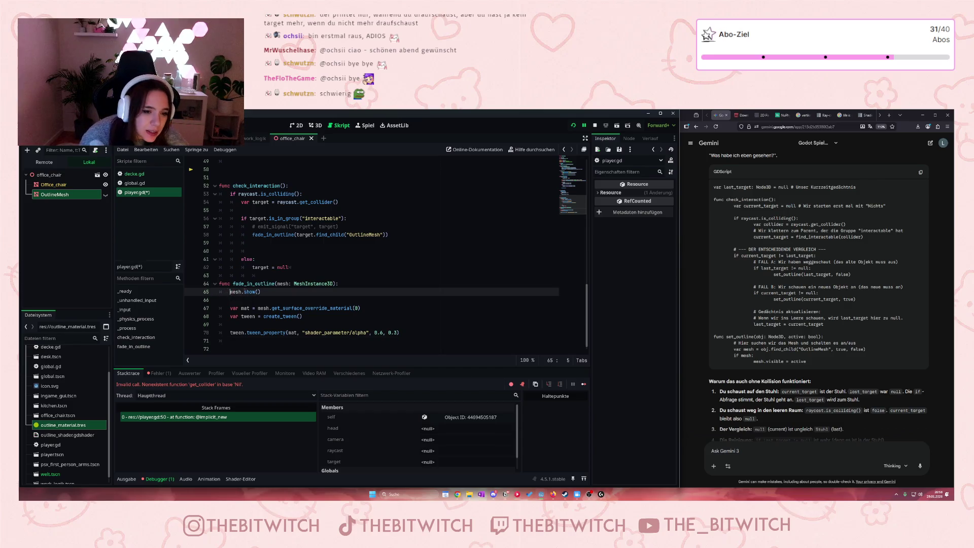
left_click_drag(253, 267, 279, 267)
left_click(266, 292)
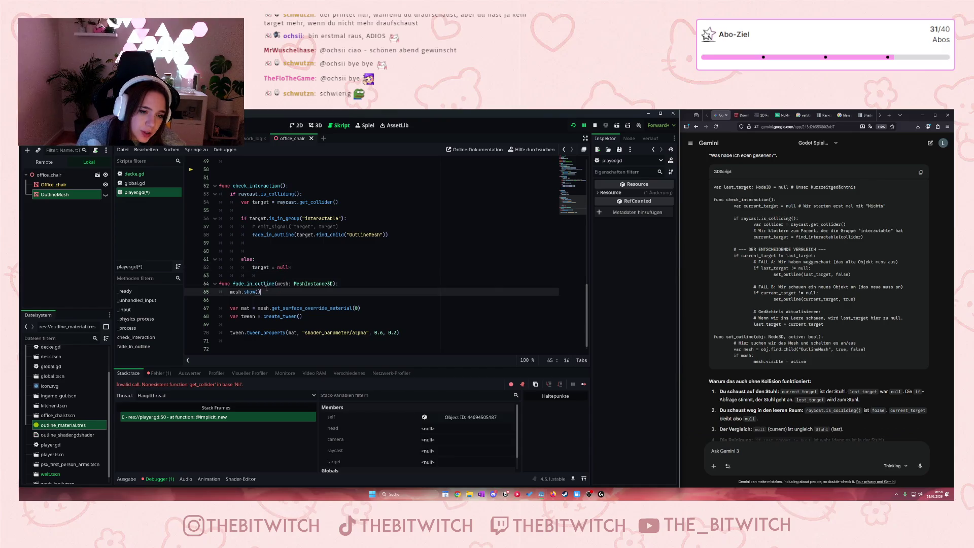
left_click(354, 349)
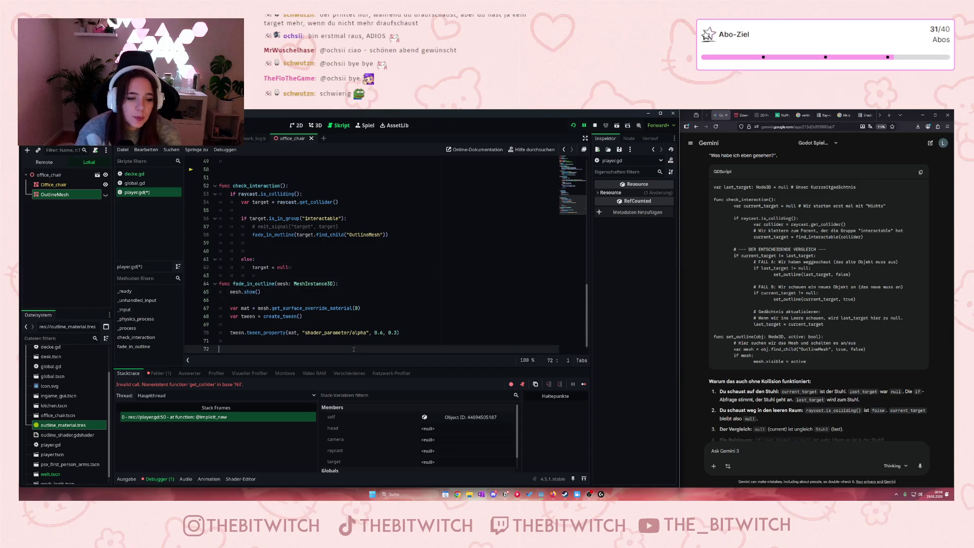
Step: Paste a duplicate of the fade_in_outline function below the original
left_click_drag(219, 350, 215, 283)
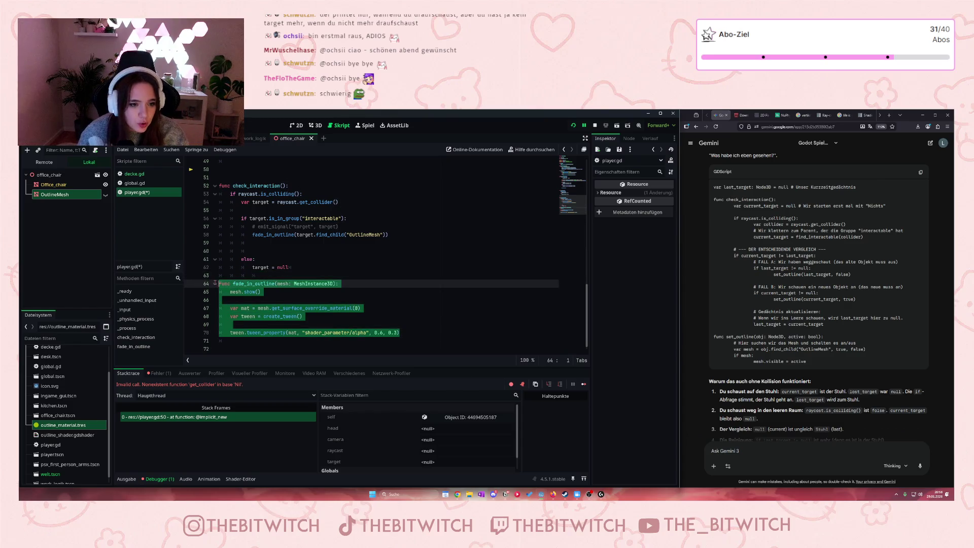
key("Delete")
key("ctrl+z")
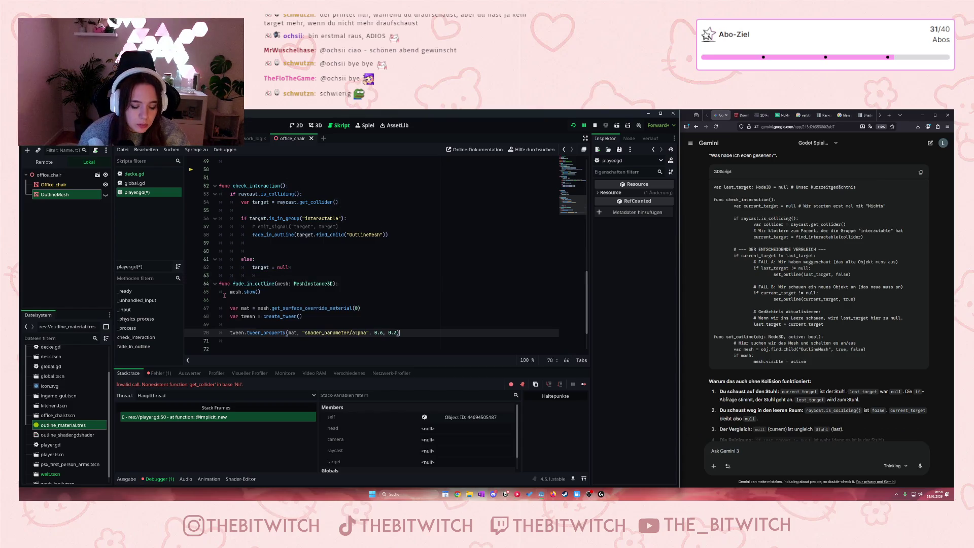
left_click(244, 342)
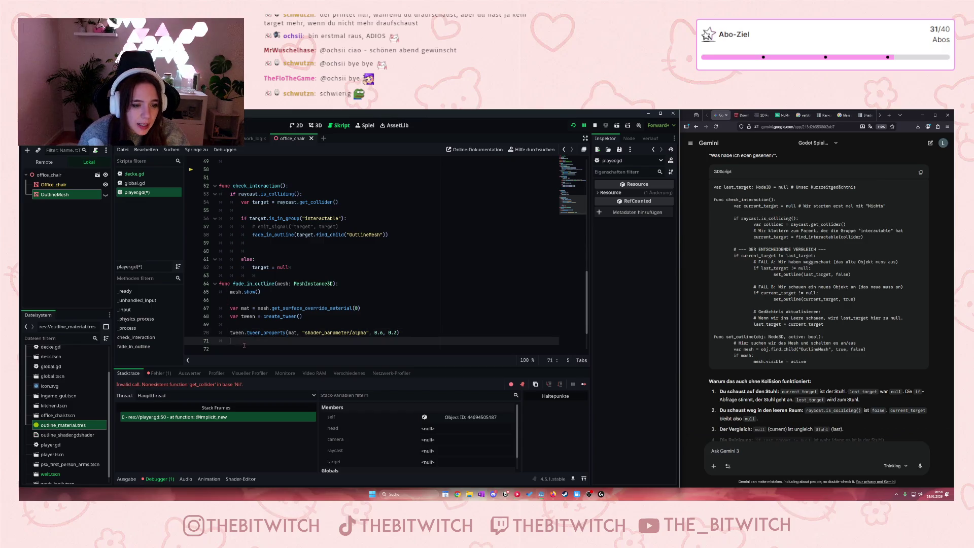
key("Down")
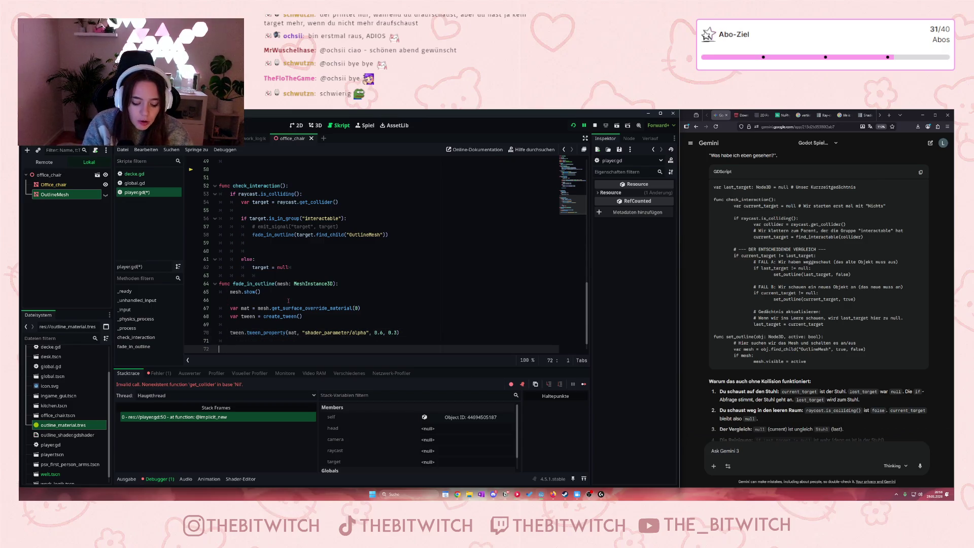
key("ctrl+v")
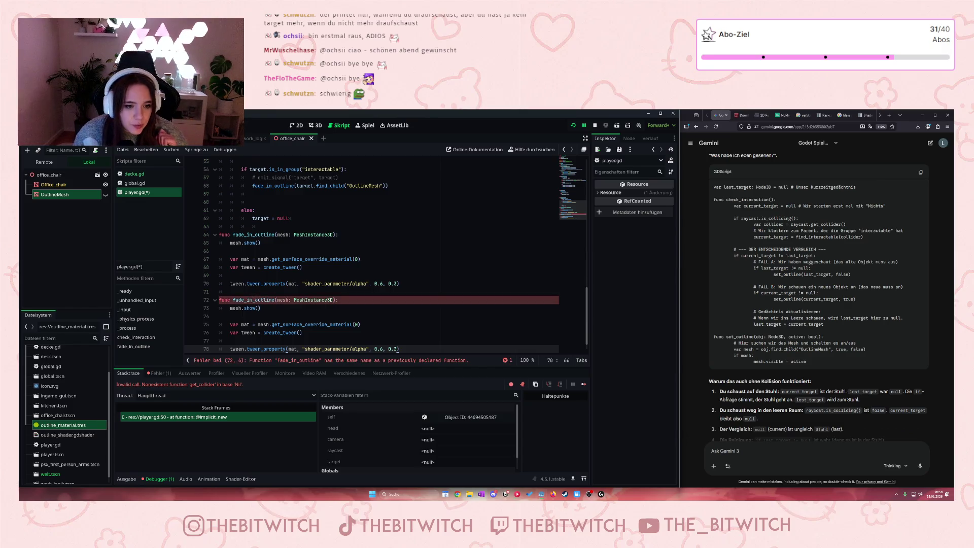
Step: Rename the copy to fade_out_outline, change show() to hide(), and save player.gd
left_click(247, 300)
key("Delete")
key("Delete")
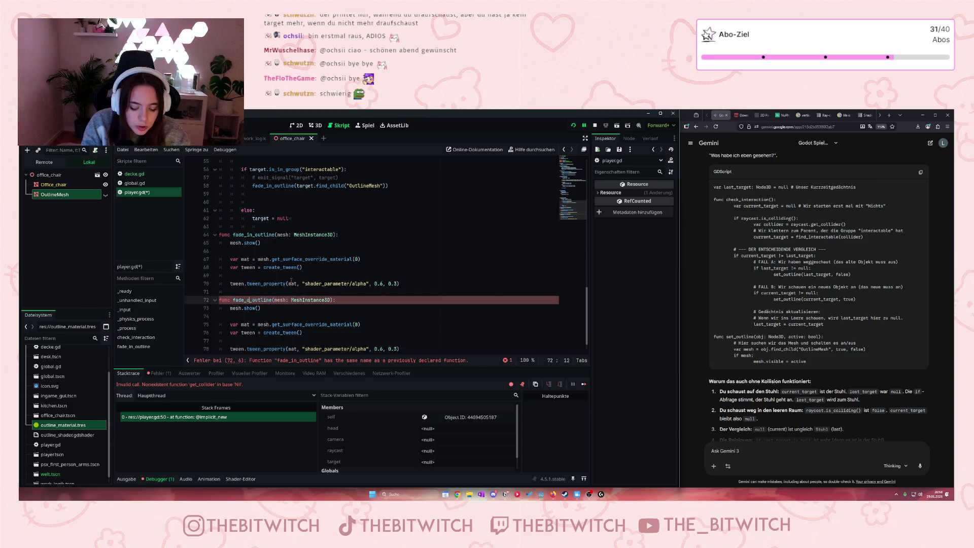
type("out")
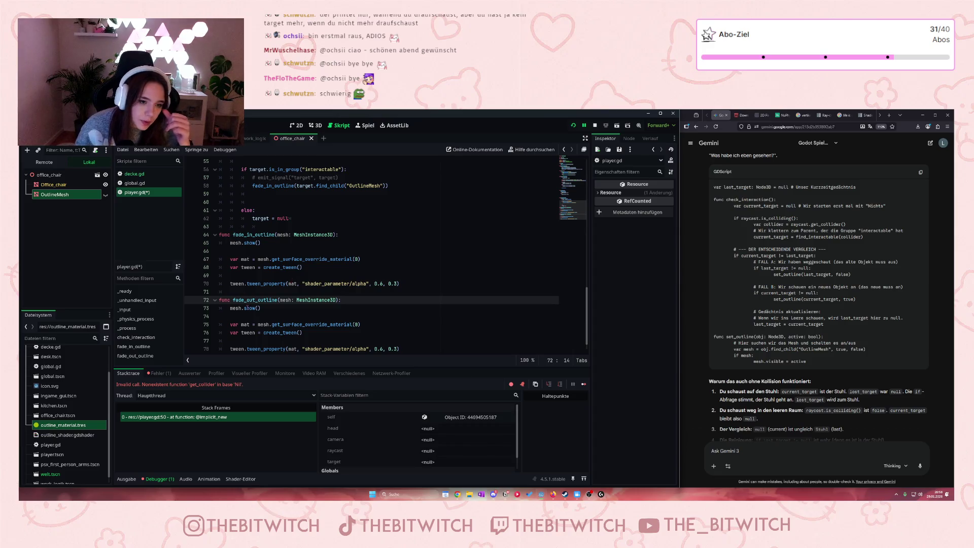
key("Down")
scroll(252, 315, "down", 1)
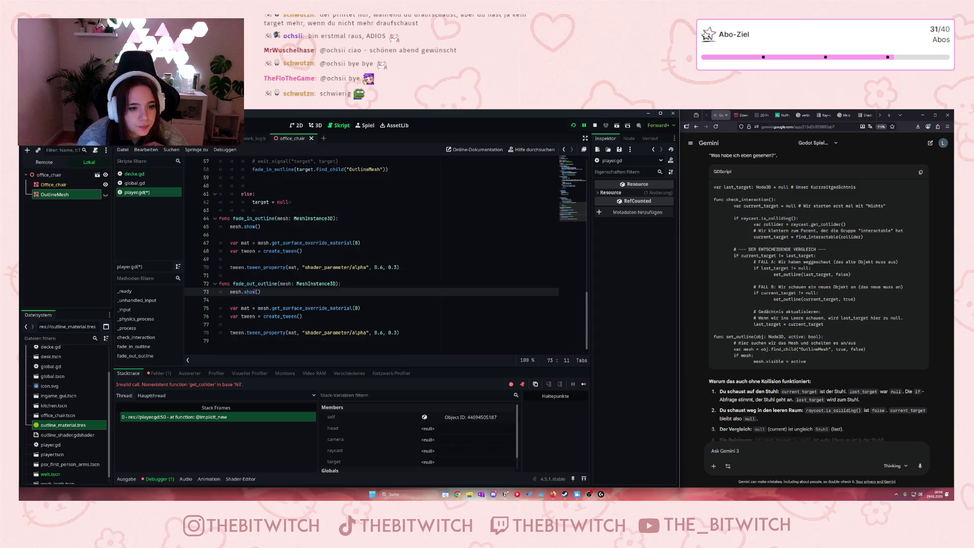
double_click(250, 292)
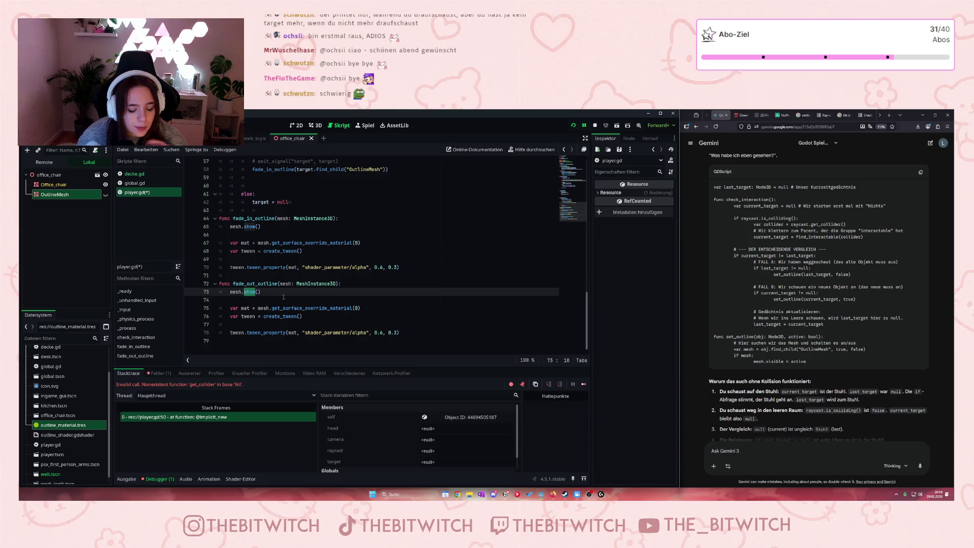
type("hide")
left_click(314, 308)
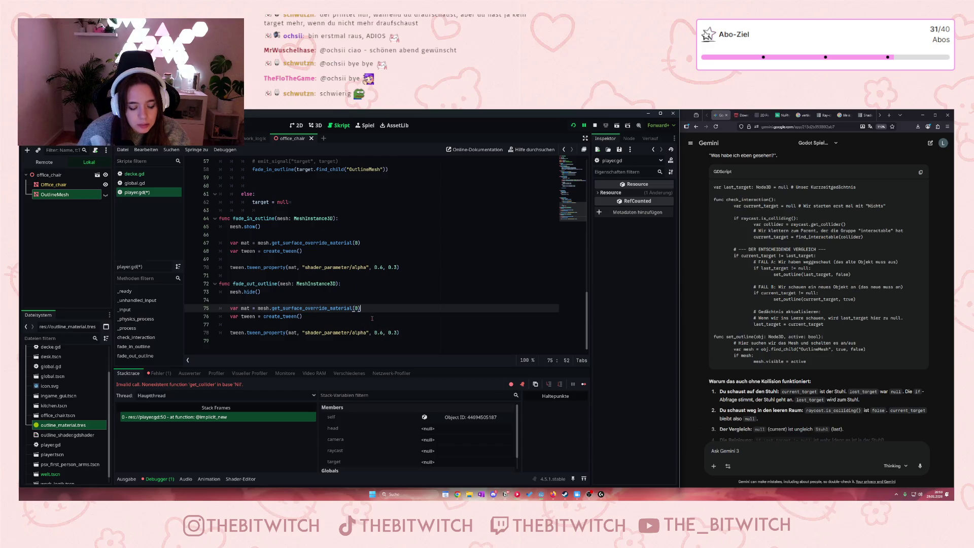
key("ctrl+s")
left_click(256, 195)
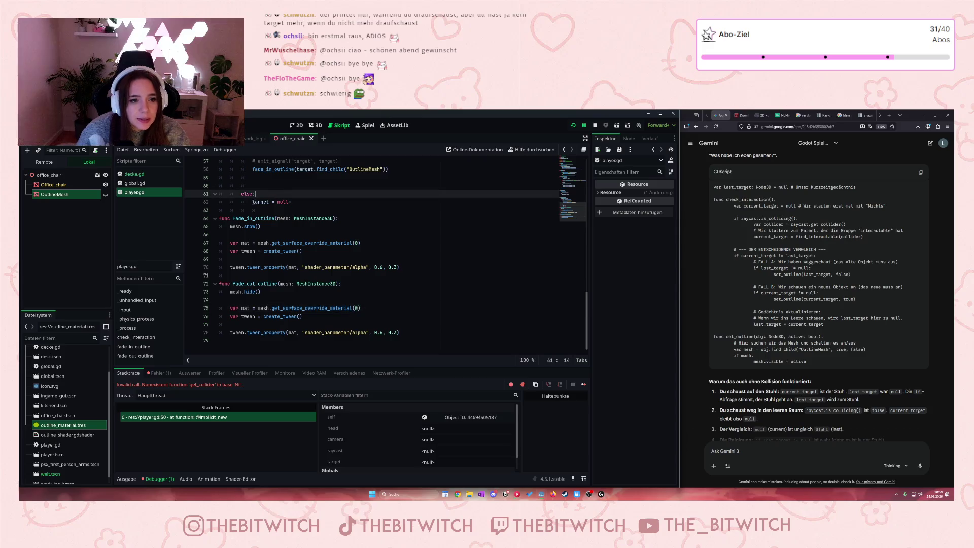
Step: Replace target = null in the else branch with the fade_in_outline(target.find_child("OutlineMesh")) call
left_click_drag(252, 202, 290, 202)
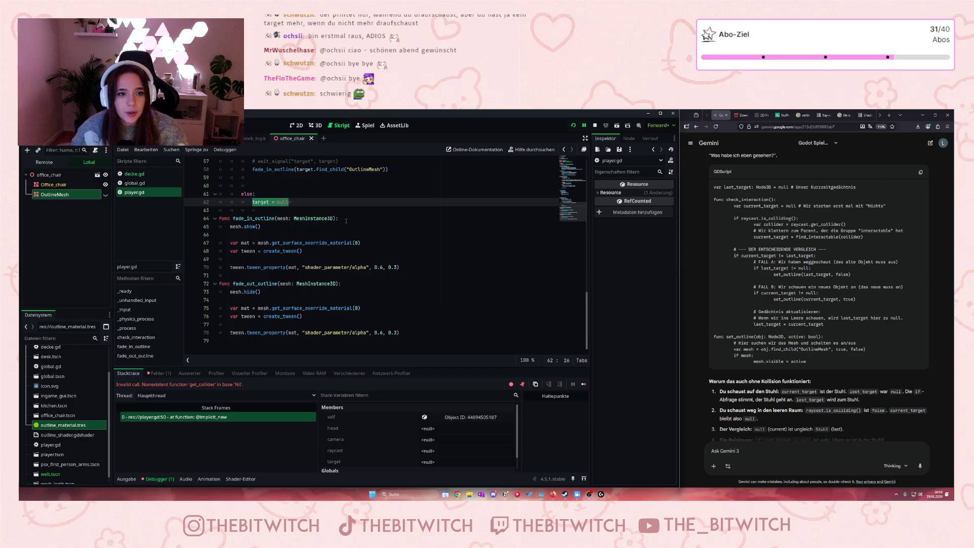
left_click_drag(388, 170, 252, 169)
key("ctrl+c")
key("BackSpace")
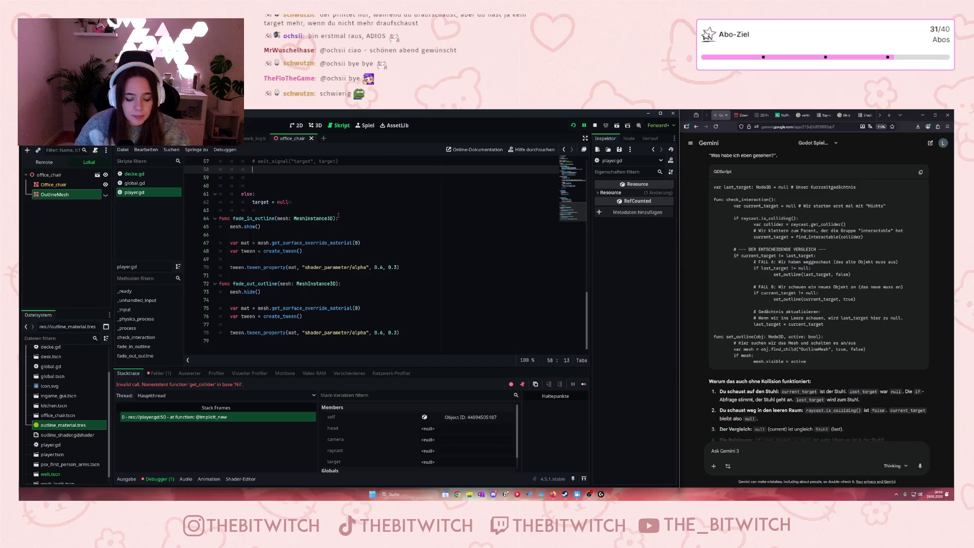
key("ctrl+z")
left_click_drag(297, 202, 251, 202)
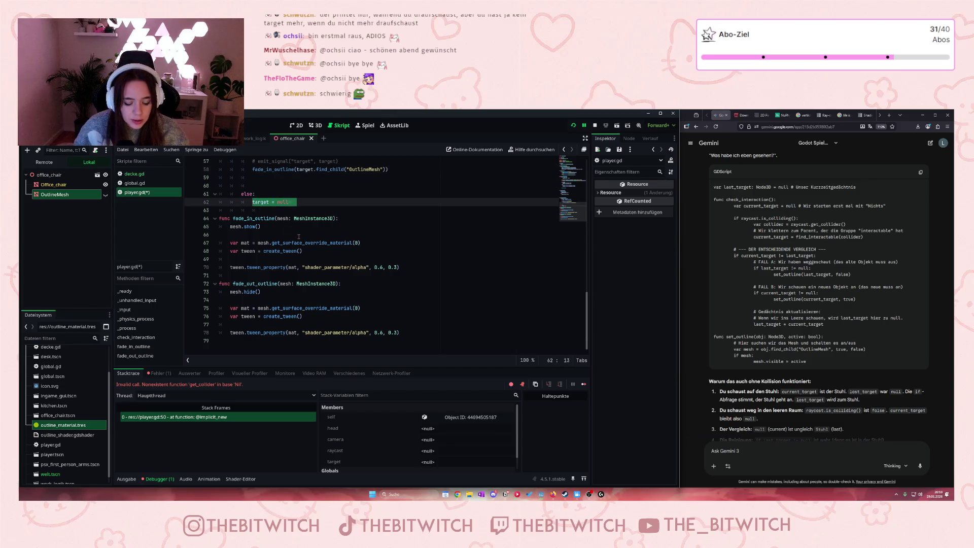
key("ctrl+v")
Step: Save the script and stop the old debug session
left_click(510, 259)
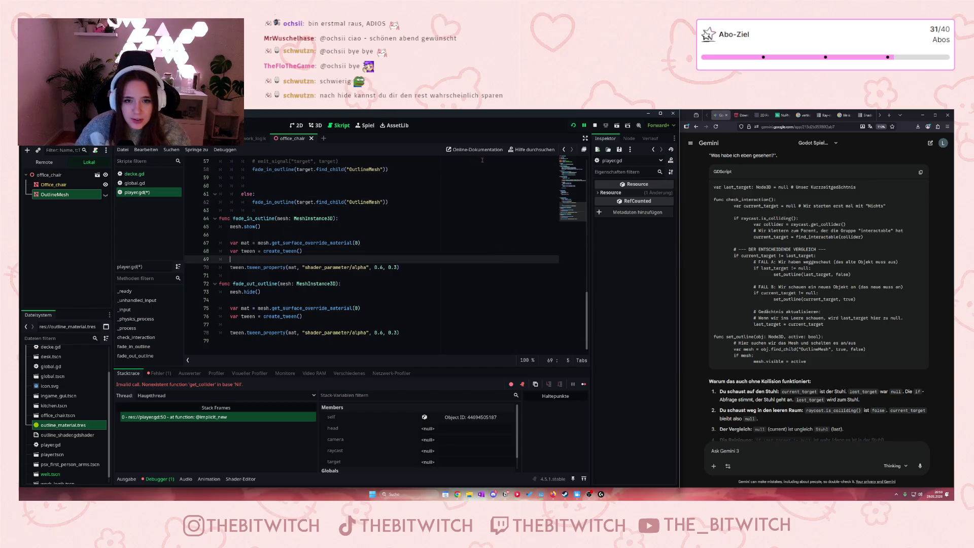
left_click(464, 240)
key("ctrl+s")
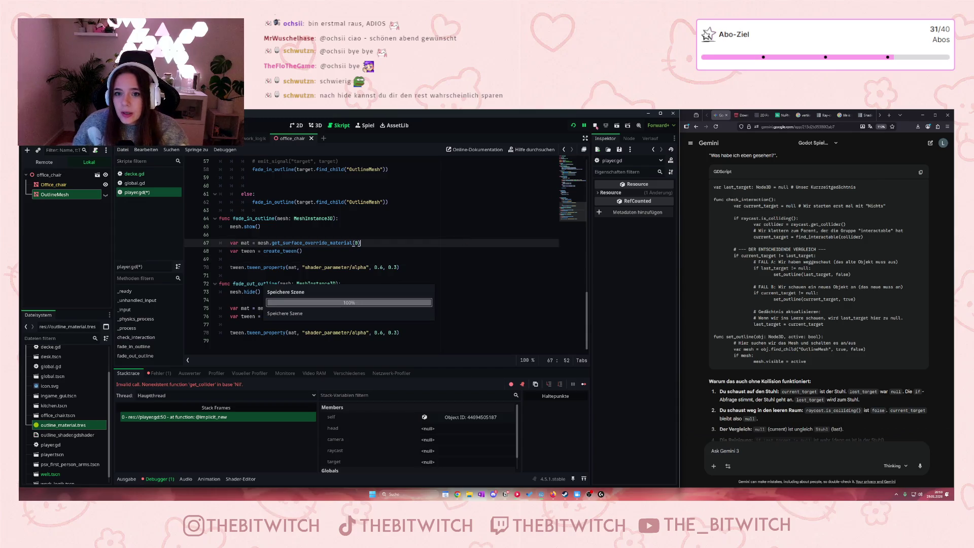
left_click(596, 126)
left_click(284, 292)
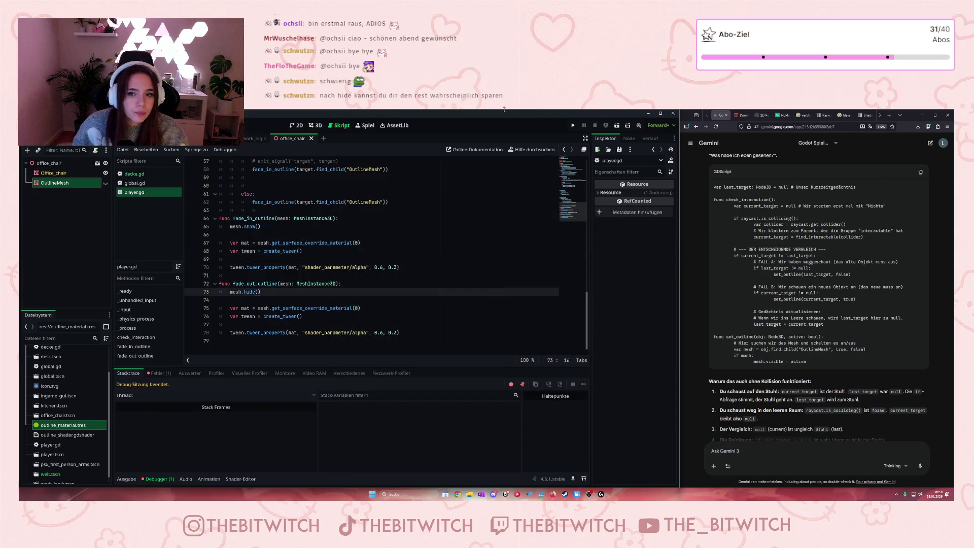
Step: Play the game, walk toward the office chair to check its yellow outline, then close it
left_click(573, 125)
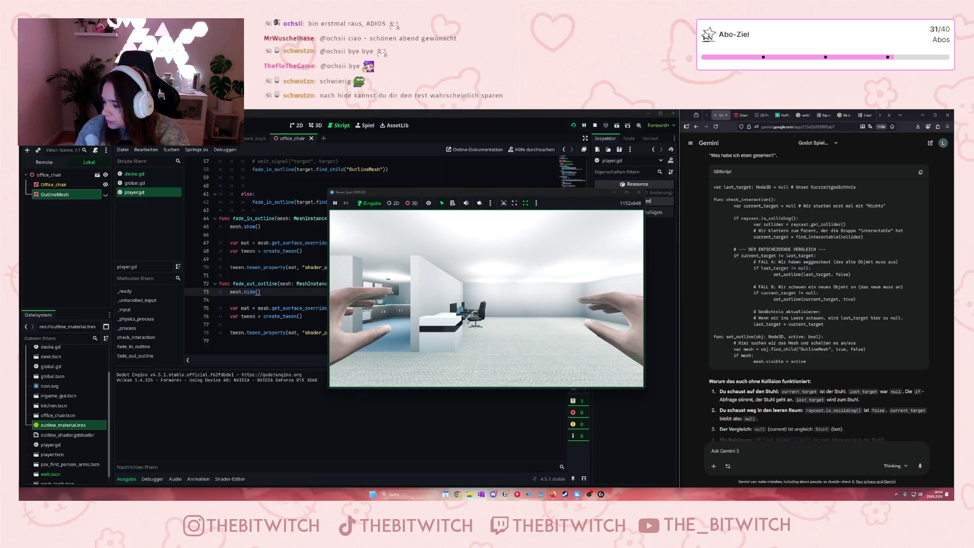
key("w")
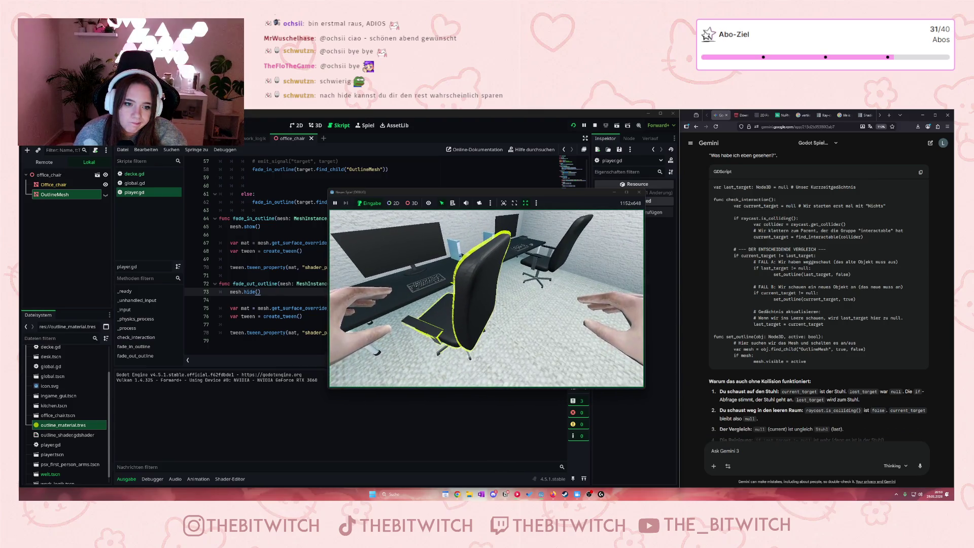
left_click(639, 192)
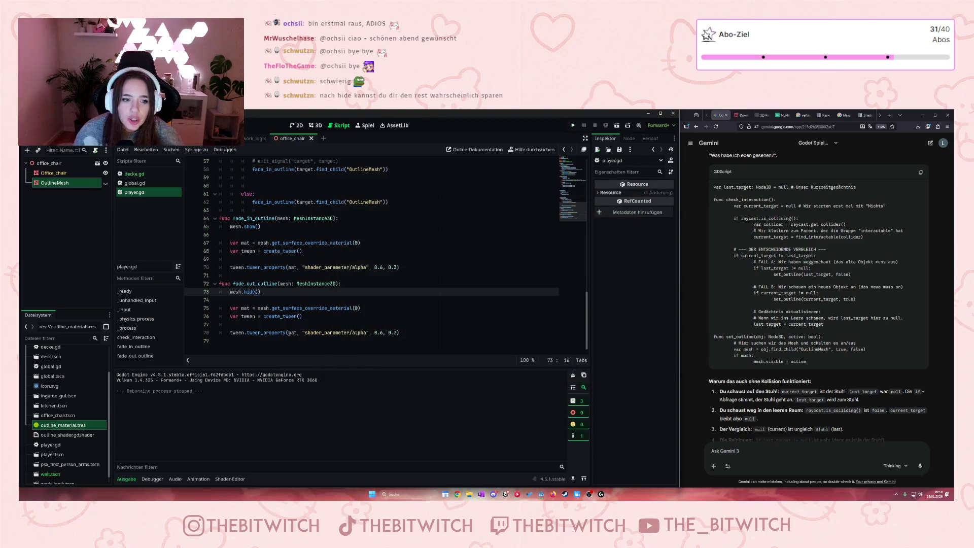
left_click_drag(238, 308, 265, 317)
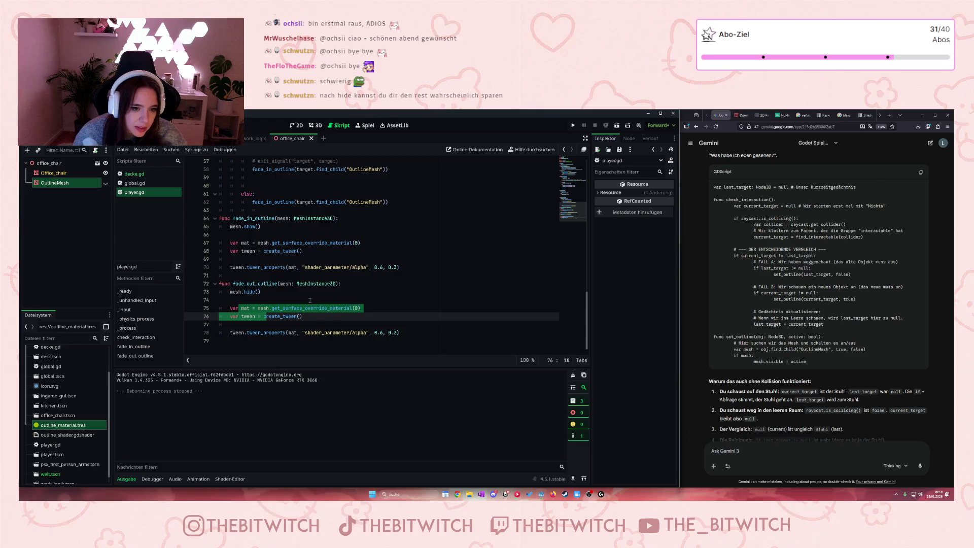
Step: Run the game again, turn toward the outlined office chair, then close the game
left_click(368, 318)
left_click(573, 125)
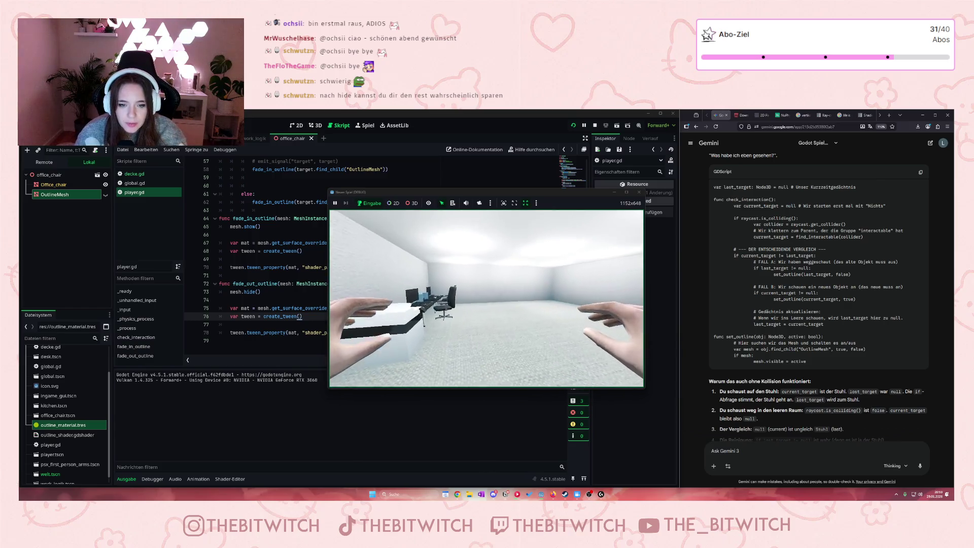
key("w")
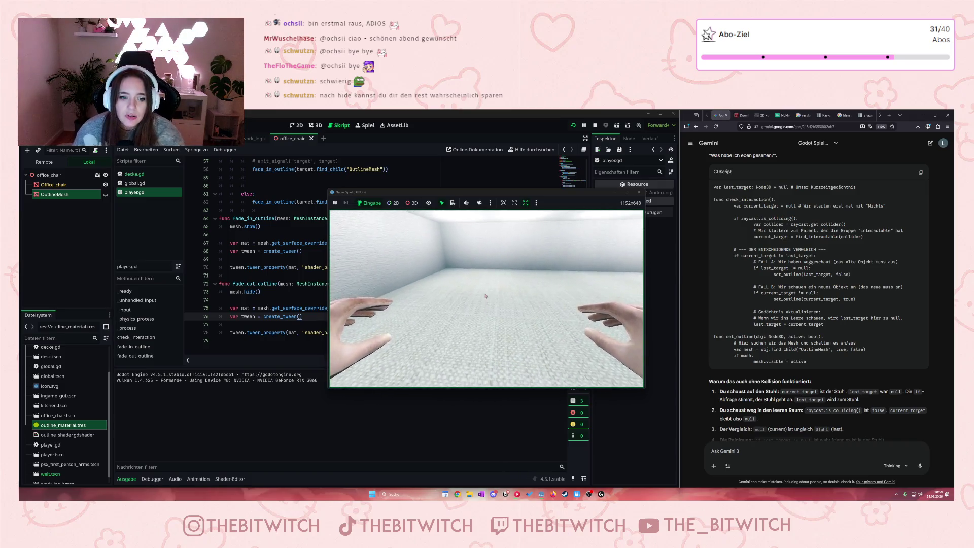
left_click(639, 192)
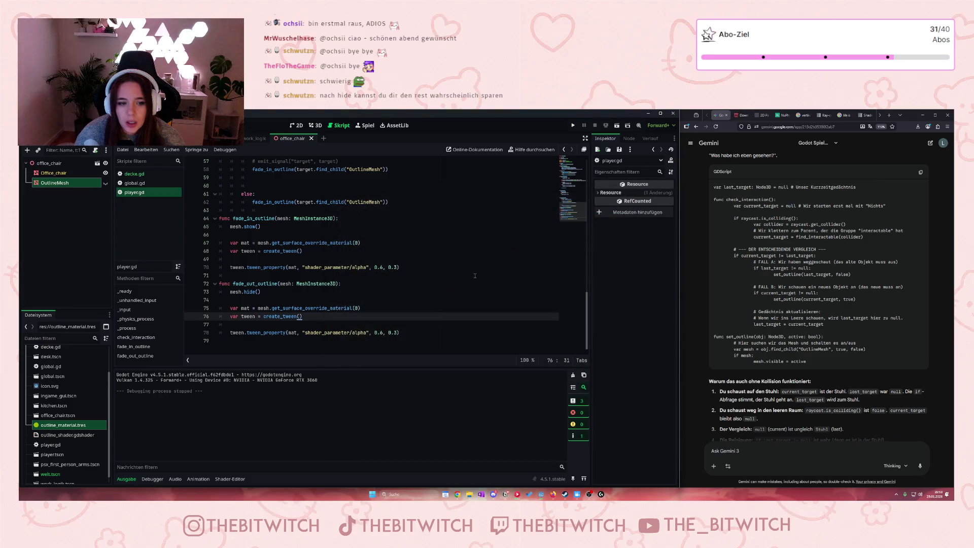
Step: Delete the material and tween lines from fade_out_outline, leaving only mesh.hide()
left_click_drag(432, 337, 231, 299)
key("BackSpace")
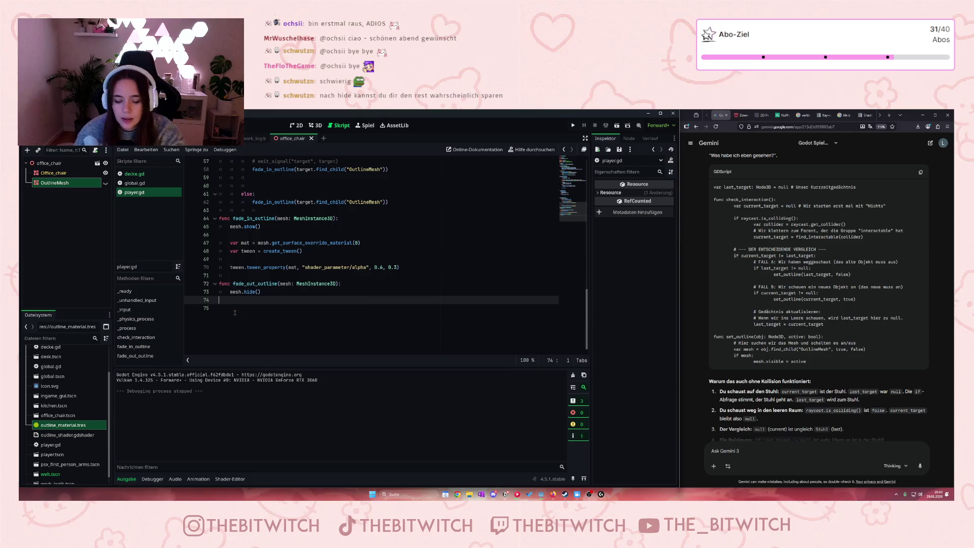
left_click(292, 309)
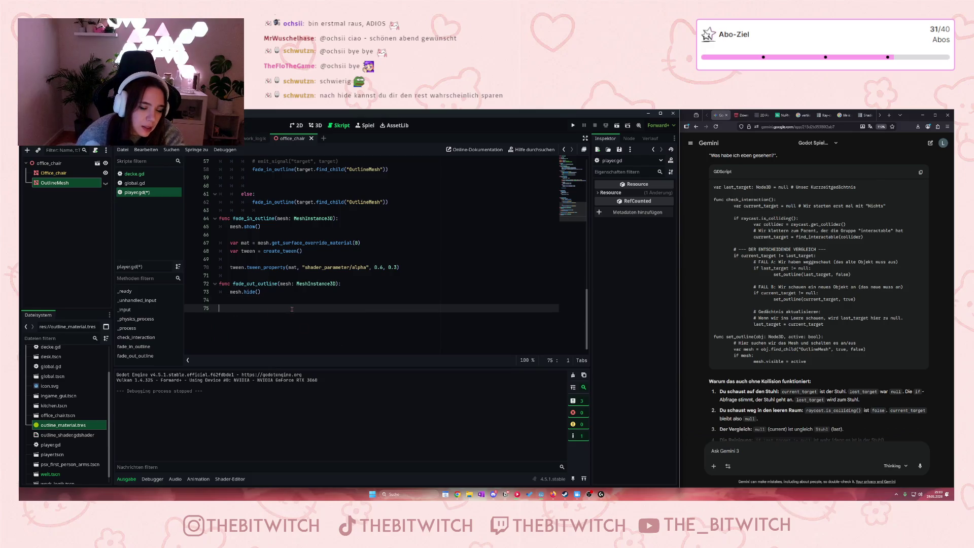
Step: Save player.gd, playtest the trimmed fade_out_outline, then close the game window
key("ctrl+s")
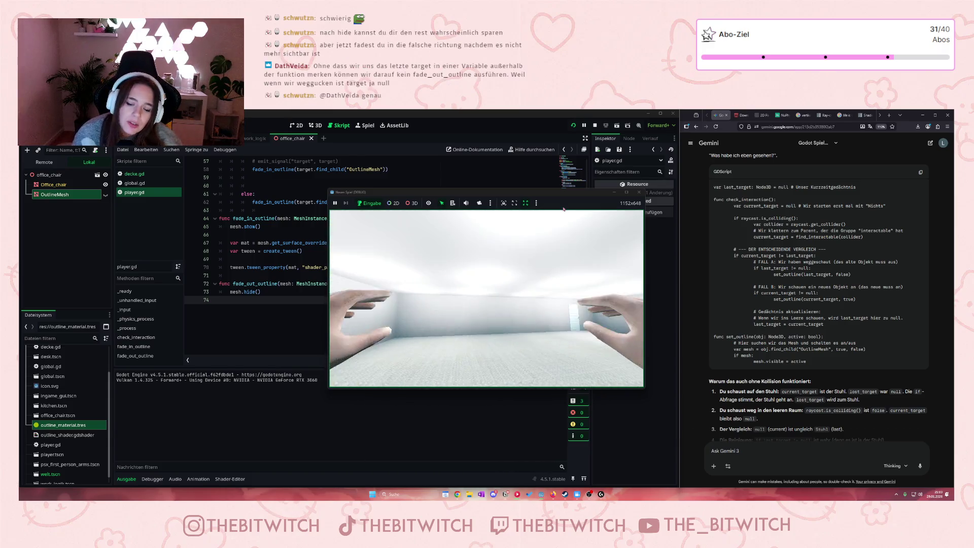
left_click(639, 193)
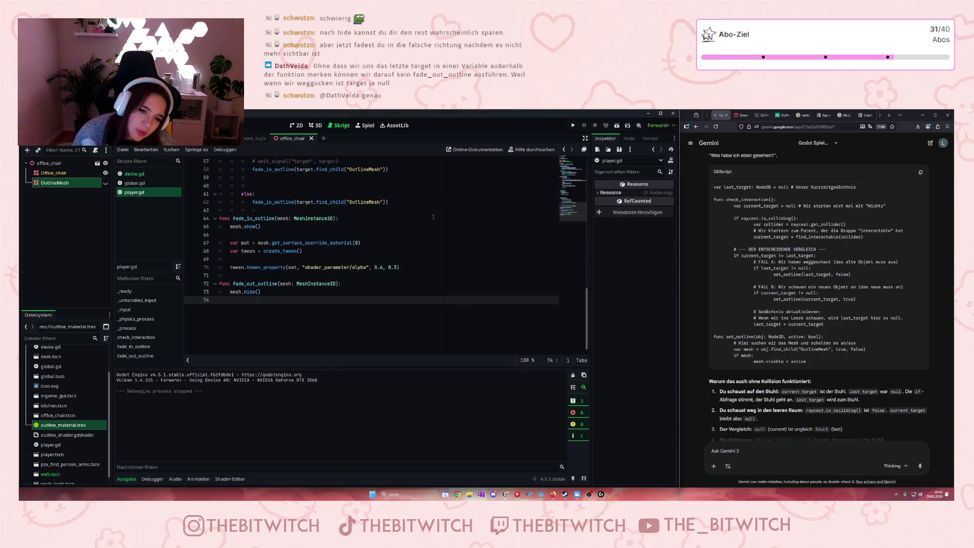
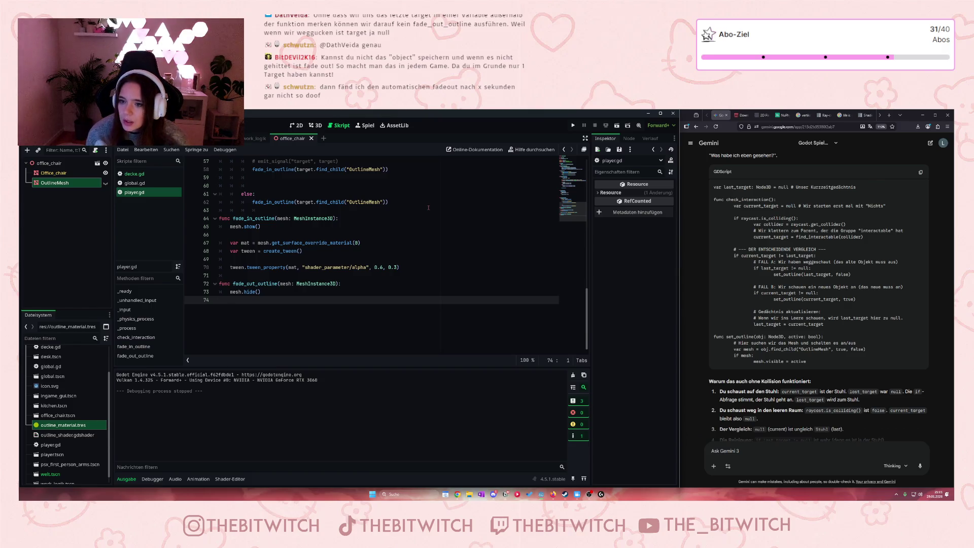
Step: Add 'var current_target = null' as the first line of check_interaction in player.gd
scroll(428, 208, "up", 15)
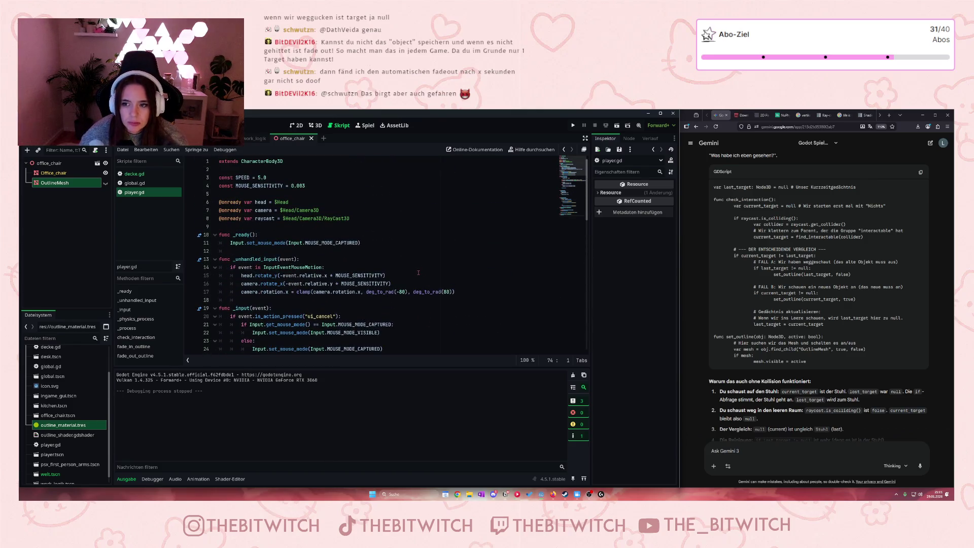
scroll(419, 273, "down", 2)
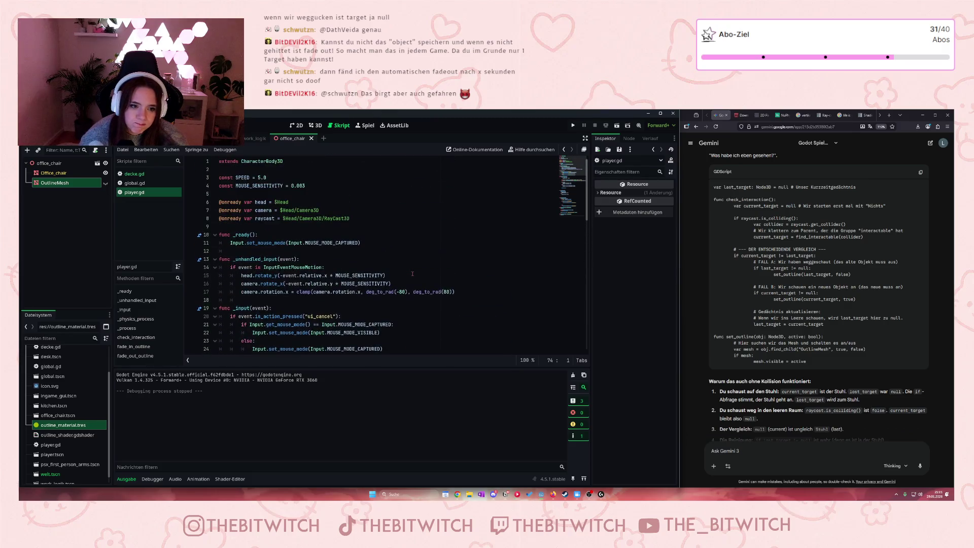
scroll(400, 277, "down", 1)
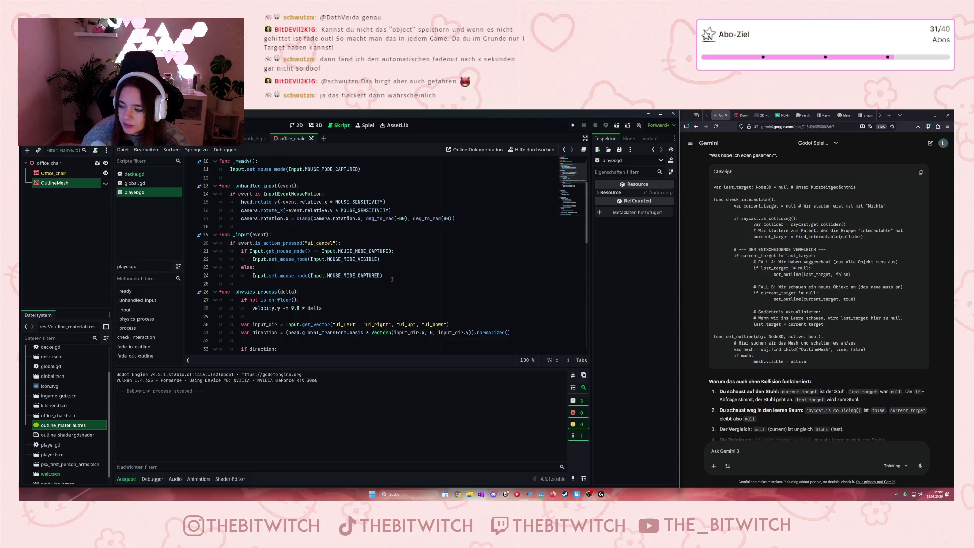
scroll(350, 287, "up", 3)
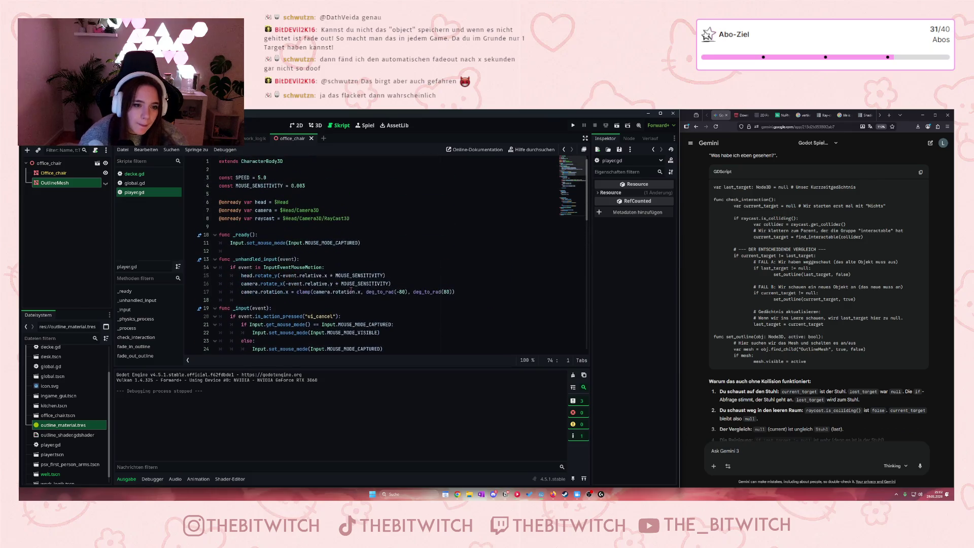
scroll(351, 289, "down", 1)
scroll(351, 289, "up", 1)
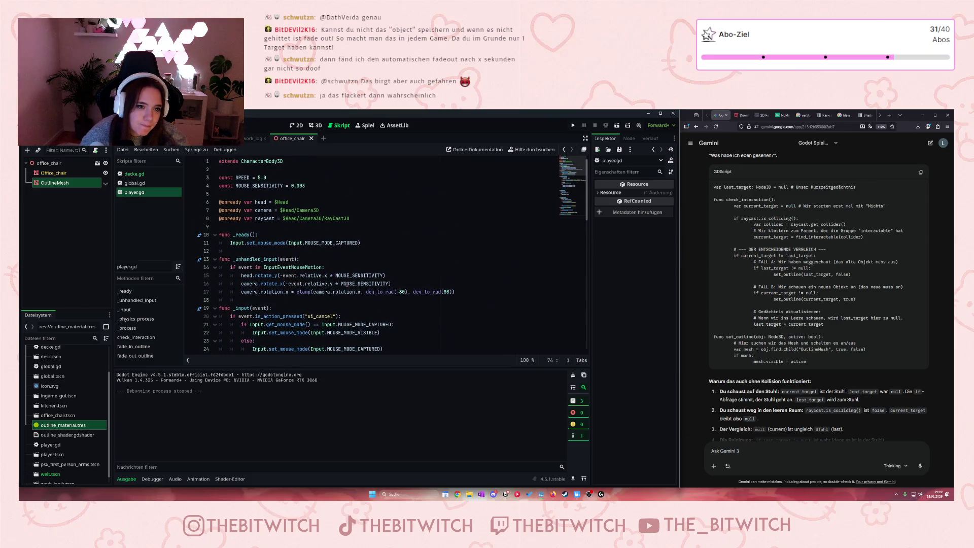
mouse_move(346, 284)
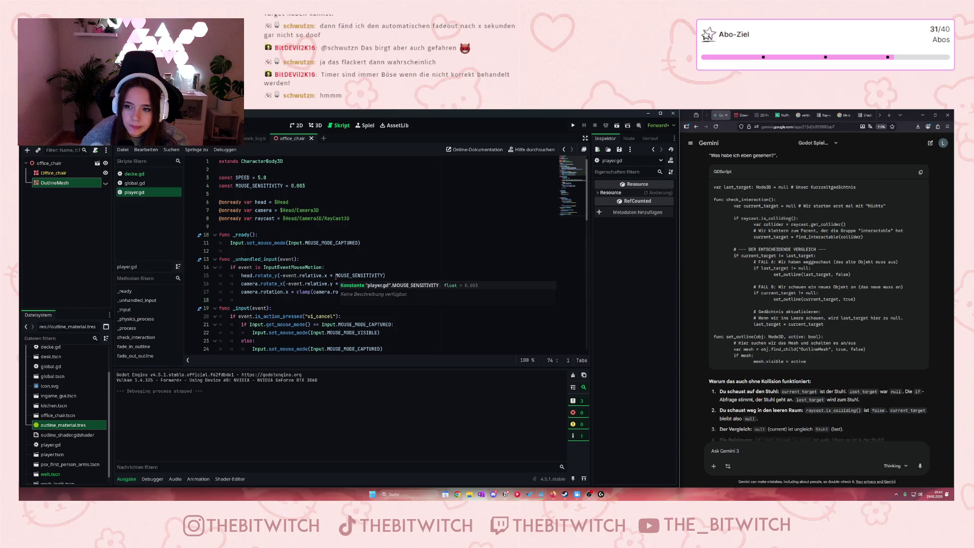
scroll(334, 278, "down", 7)
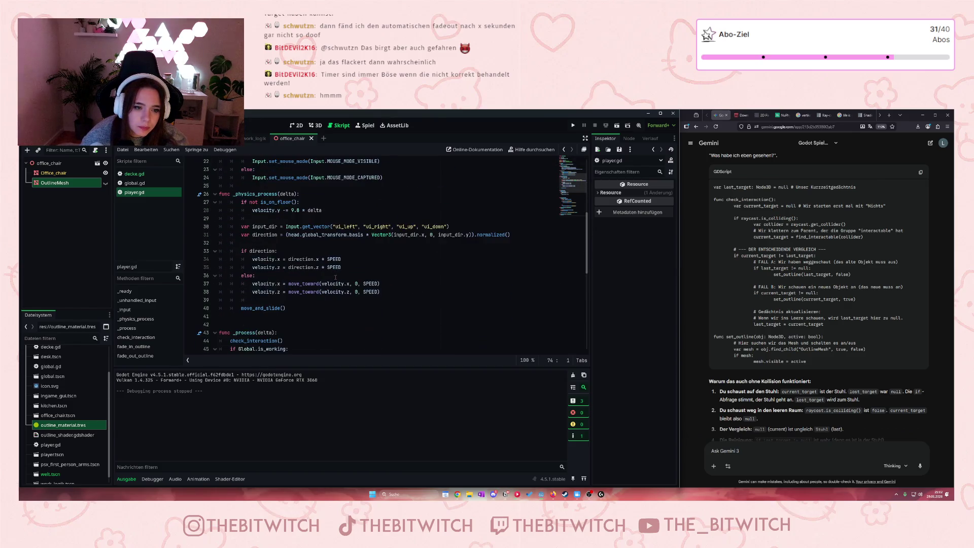
scroll(335, 277, "down", 7)
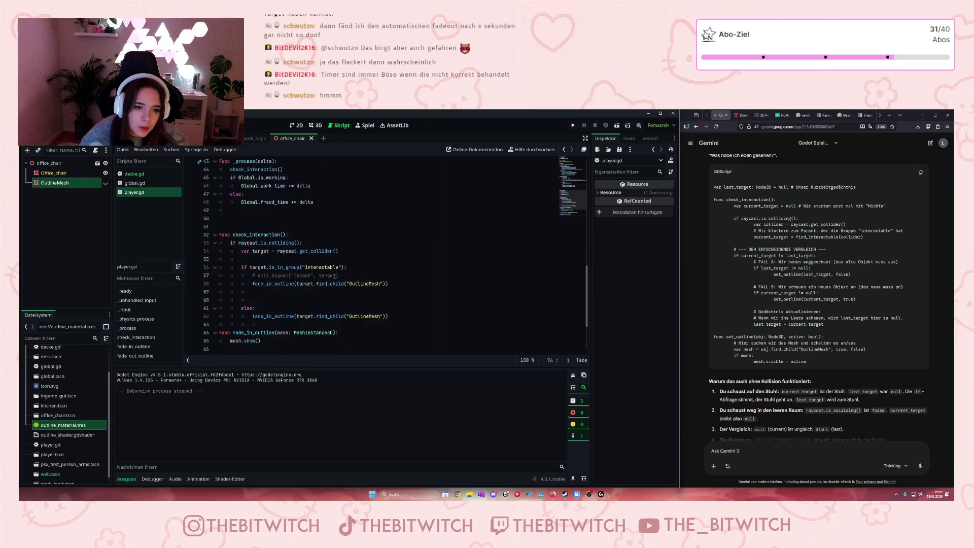
left_click(316, 237)
key("Return")
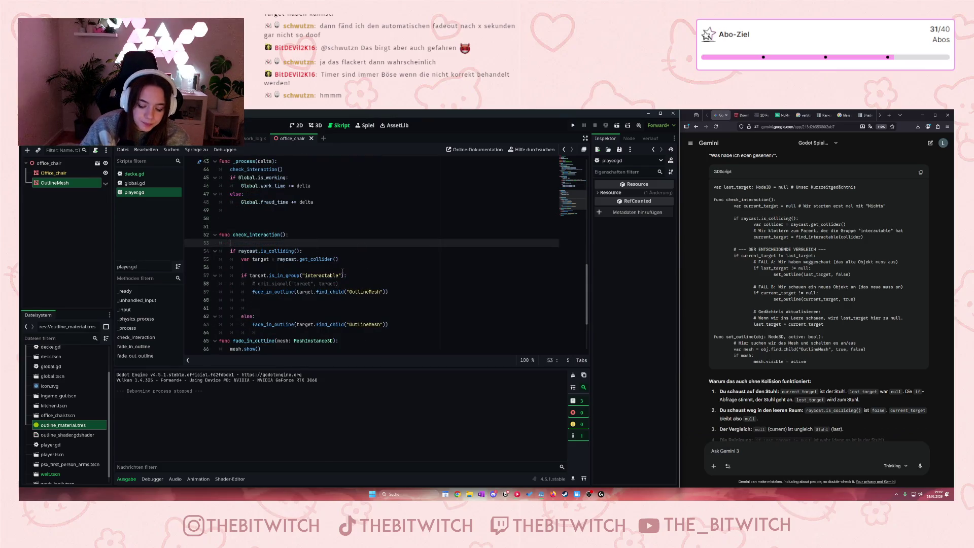
type("var ")
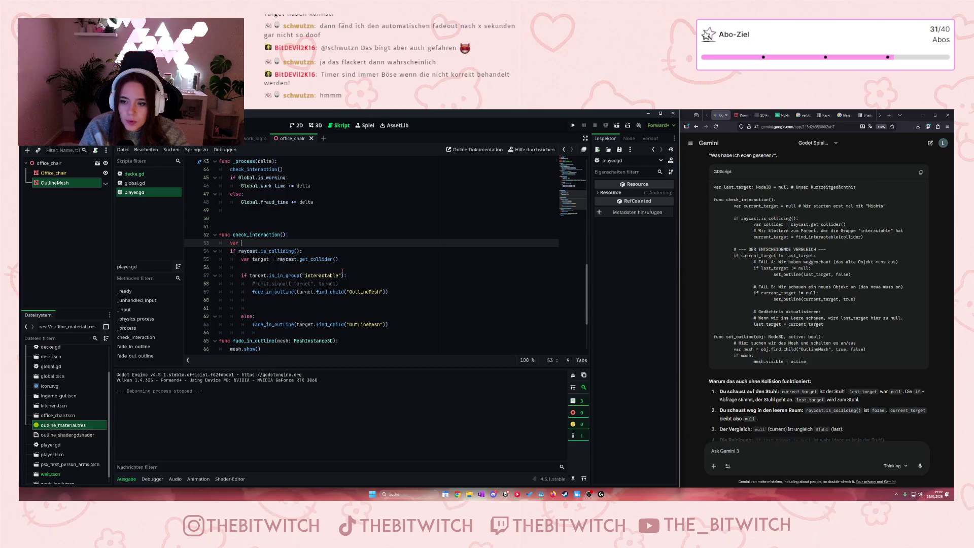
type("current")
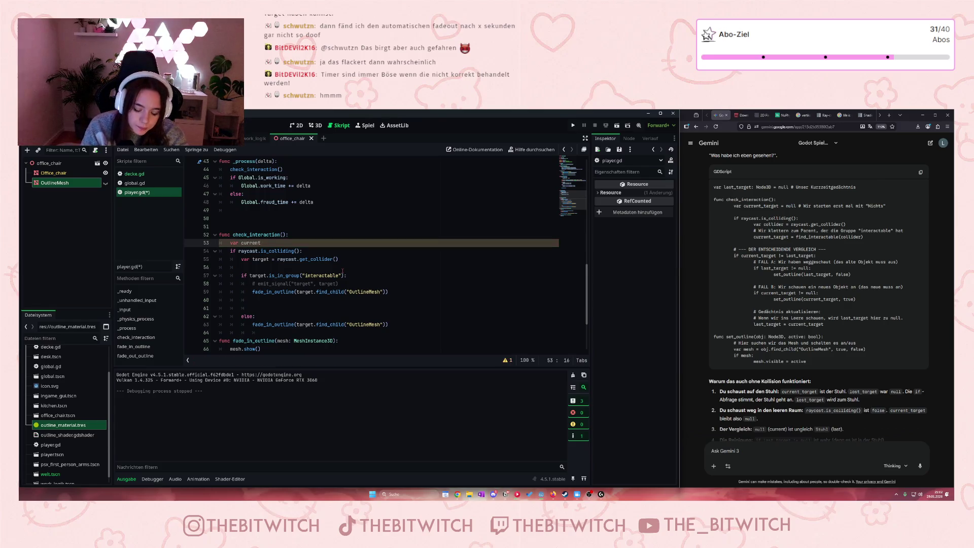
type("_target")
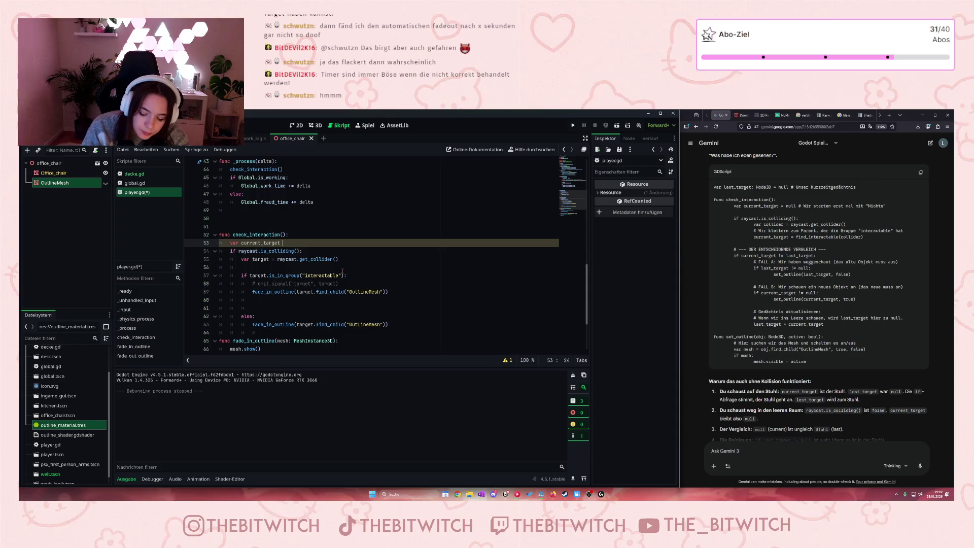
type("= null")
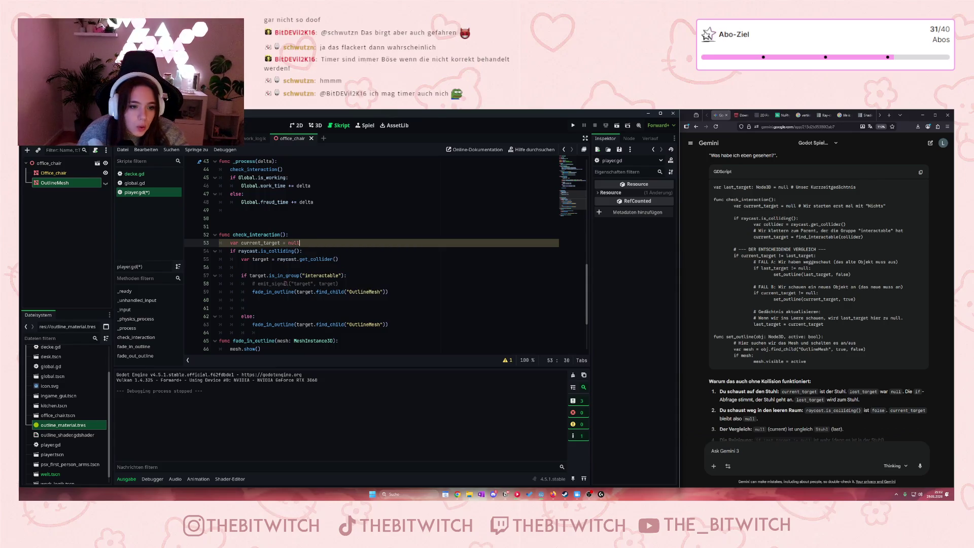
Step: Add 'current_target = target' on a new line after the get_collider() lookup
scroll(284, 280, "down", 2)
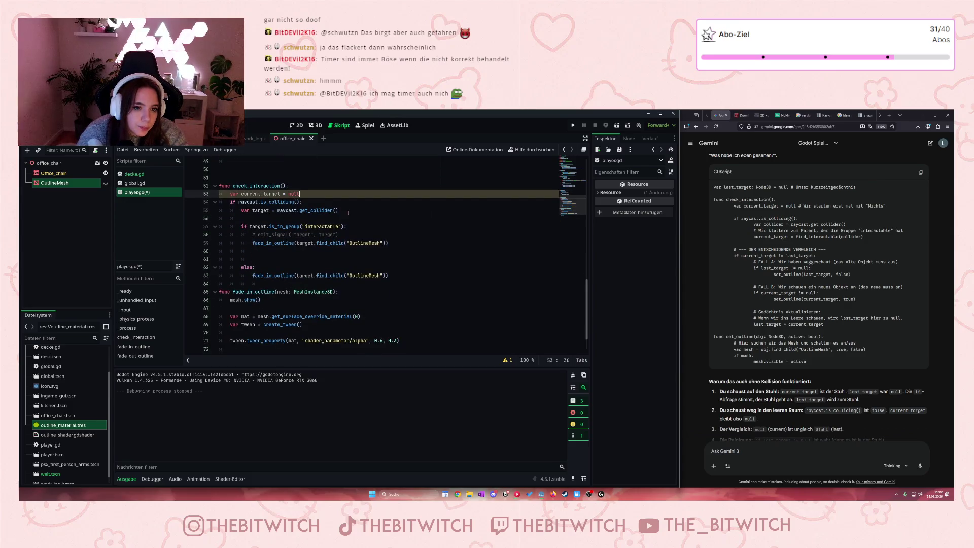
left_click(349, 211)
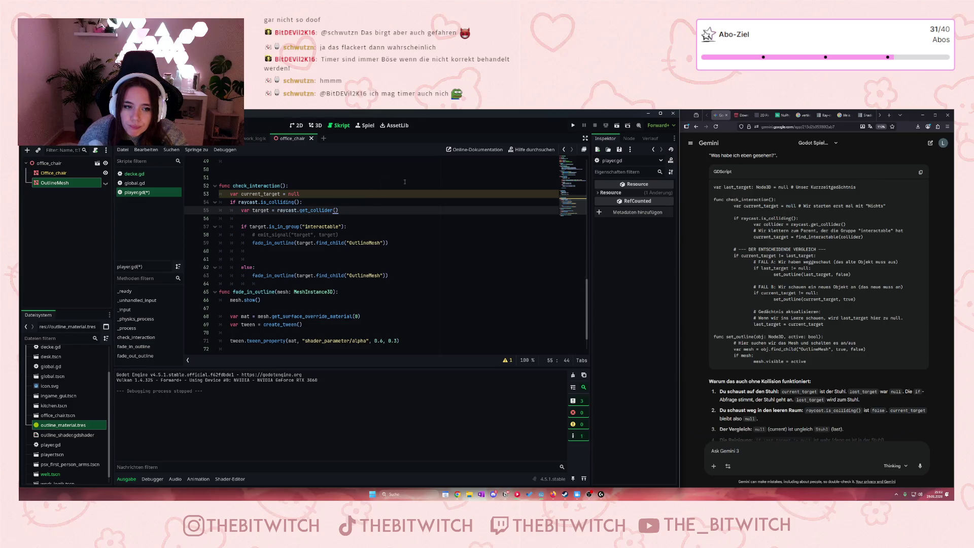
key("Return")
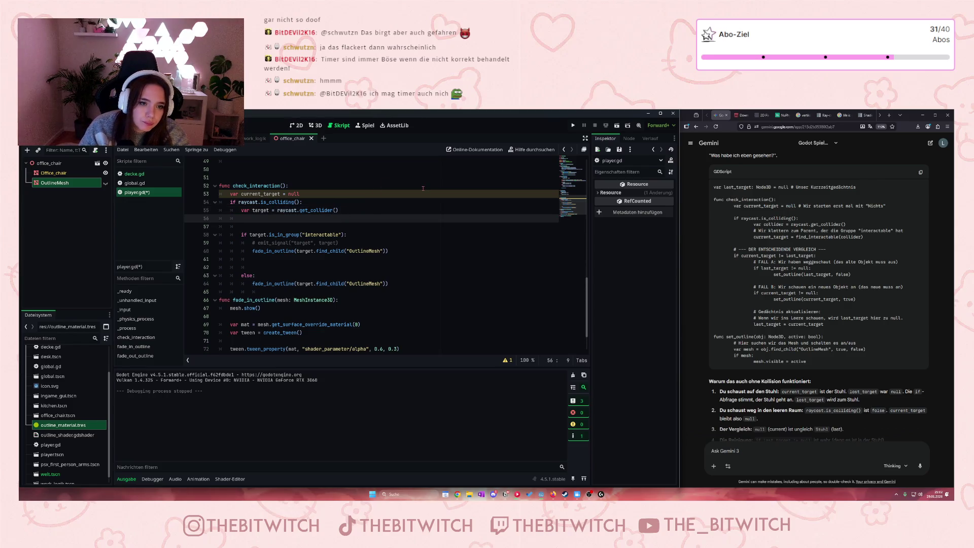
type("current")
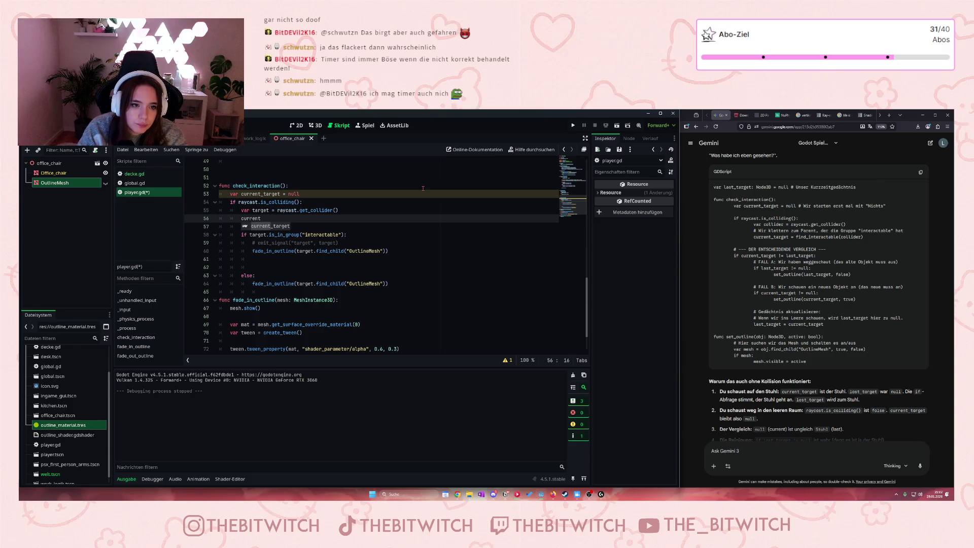
type("_target ")
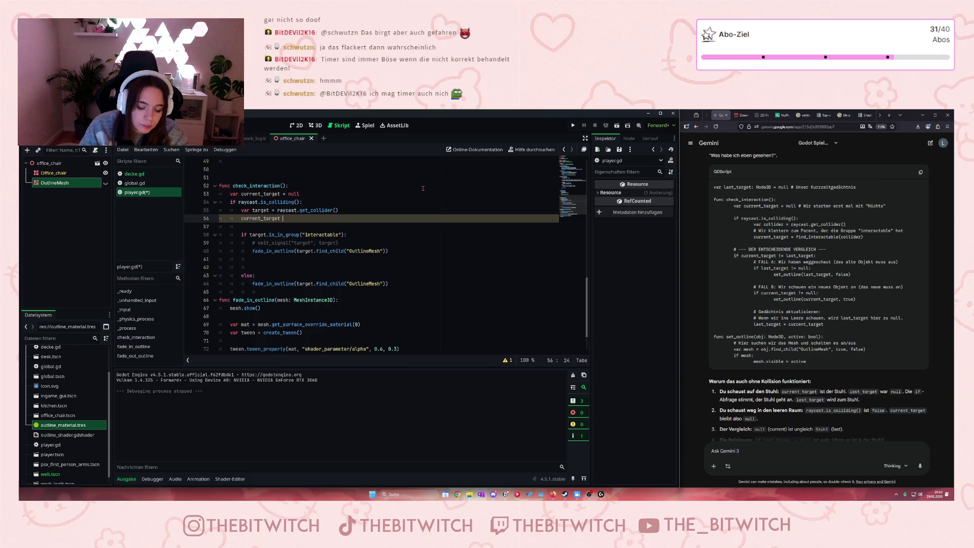
type("= target")
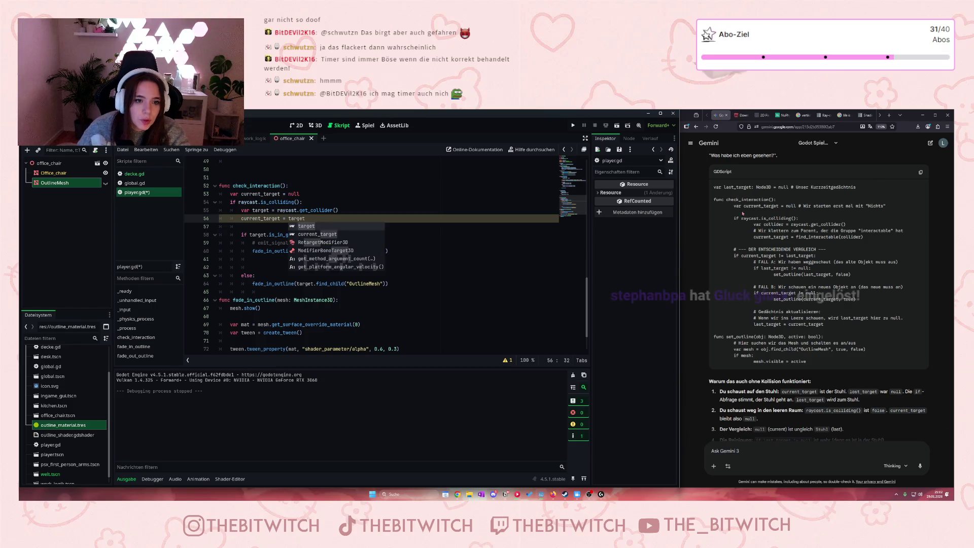
left_click(345, 235)
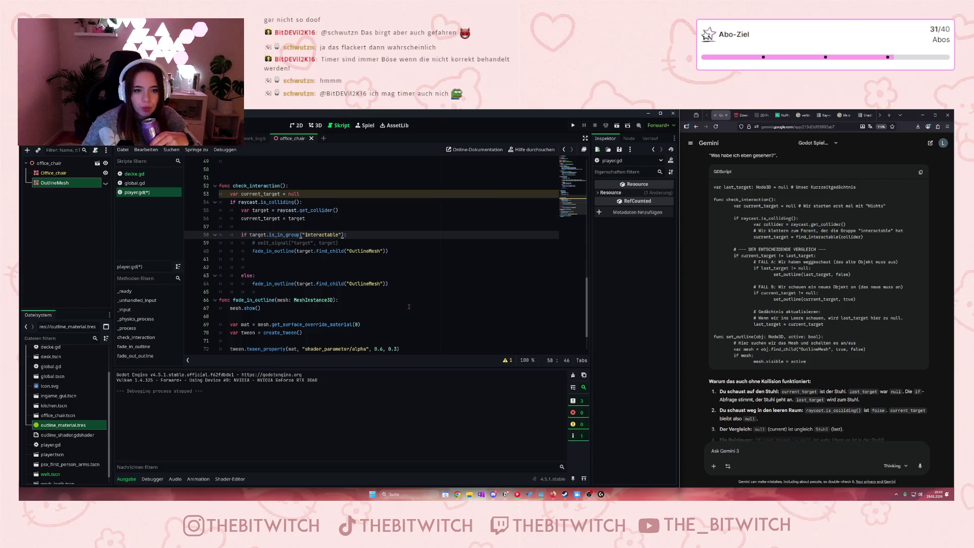
left_click(289, 194)
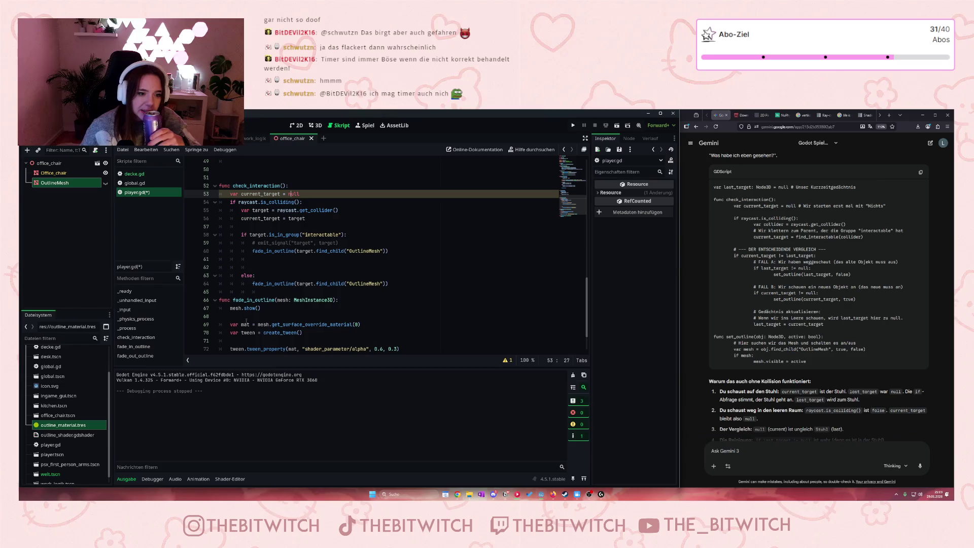
Step: Show the Debugger panel's Fehler (Errors) list below the player.gd code
left_click(160, 482)
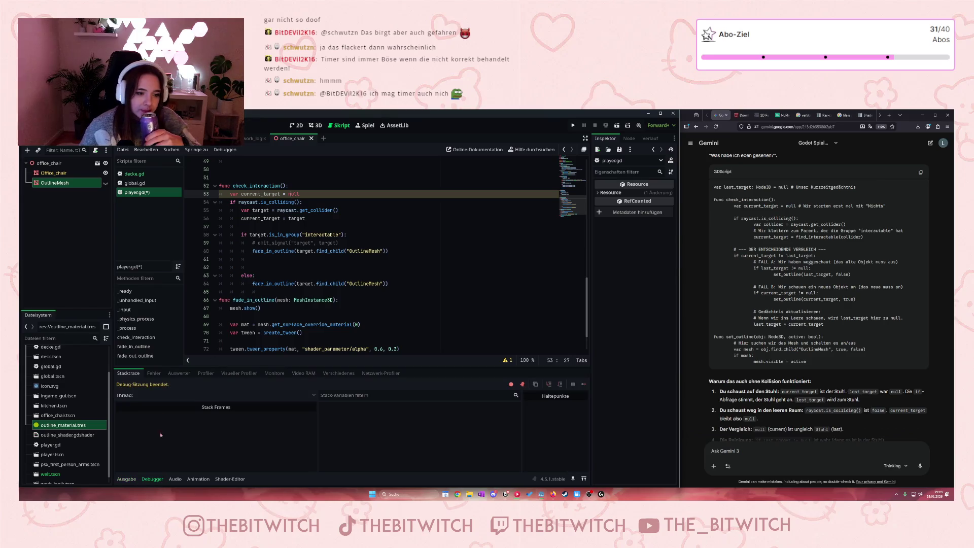
left_click(154, 373)
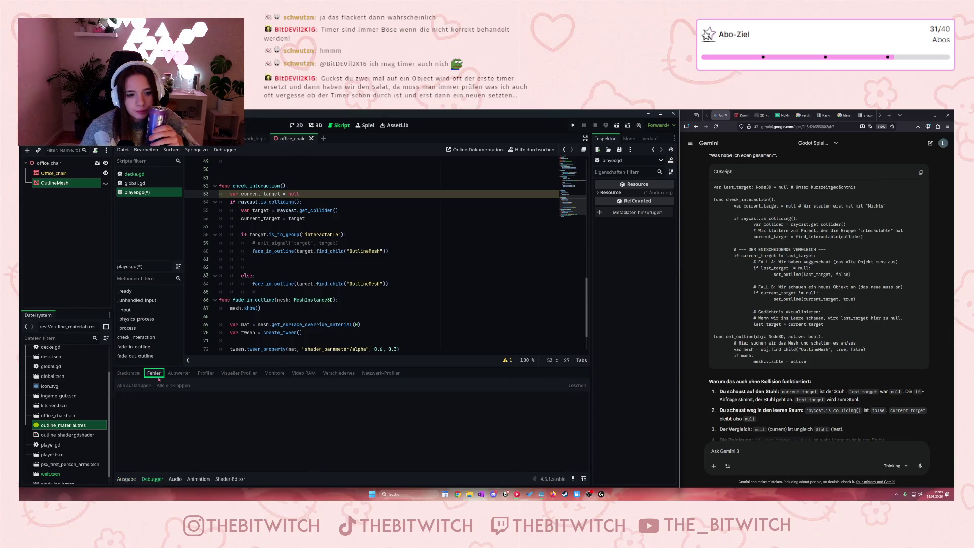
left_click(317, 242)
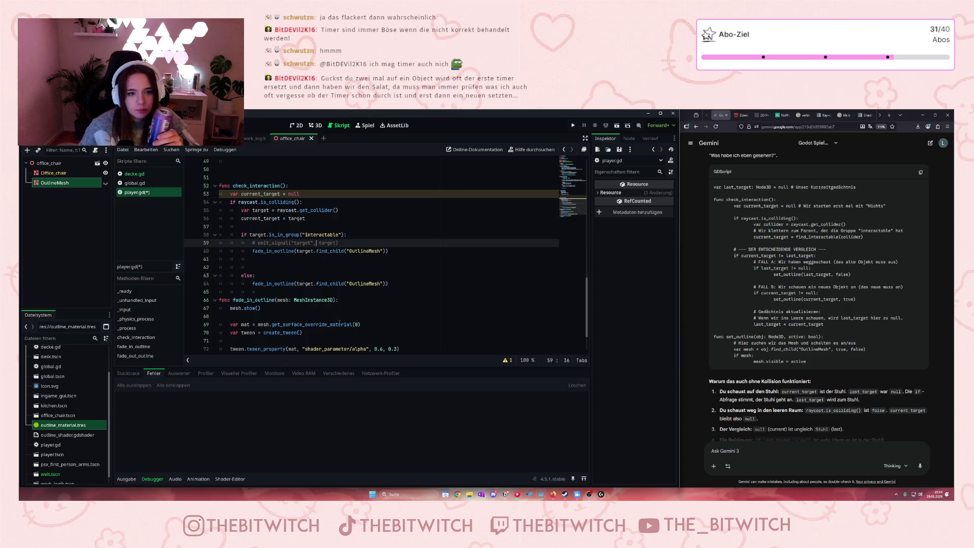
mouse_move(341, 324)
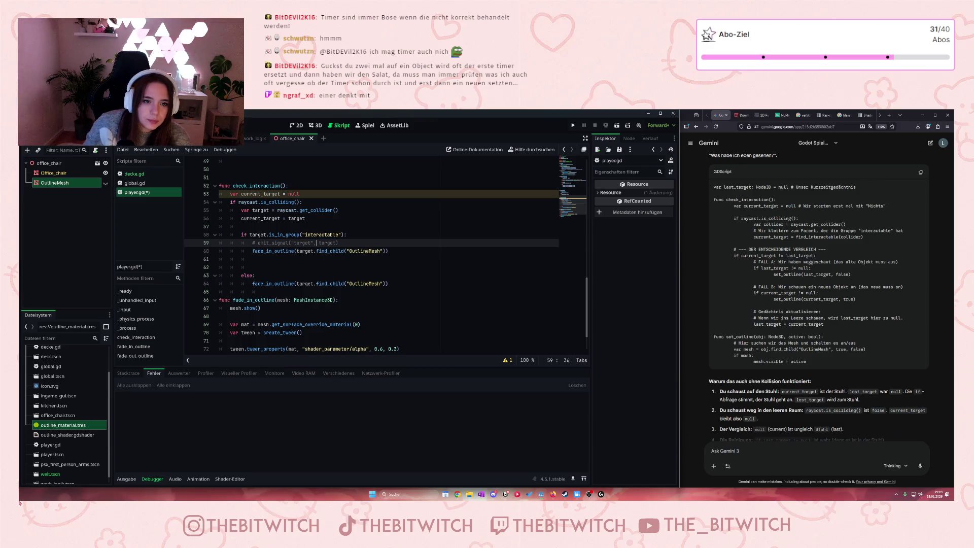
Step: Save, run the game, walk toward the office chair, then stop the test with F8
left_click(324, 284)
key("ctrl+s")
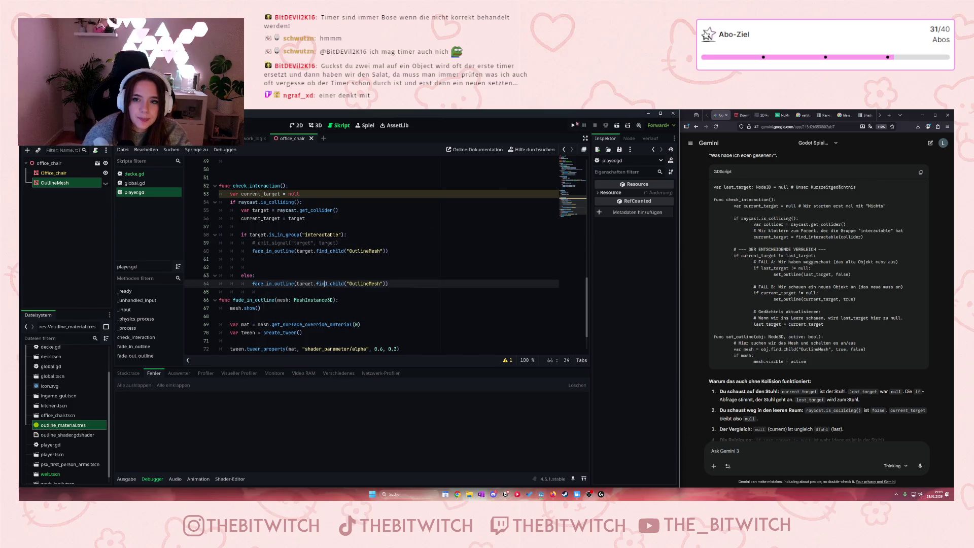
key("F5")
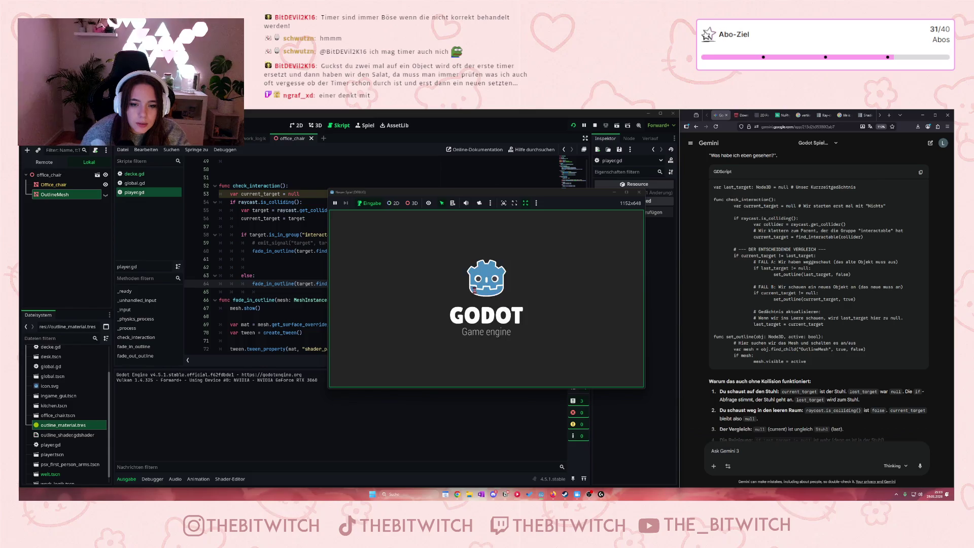
key("w")
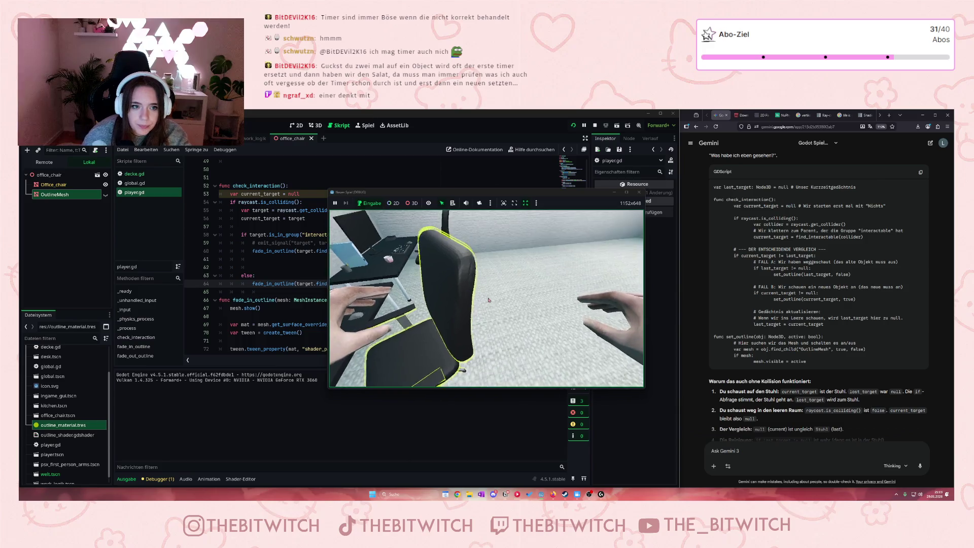
key("F8")
Step: Check the Fehler list's warning that current_target is declared but never used
left_click(249, 194)
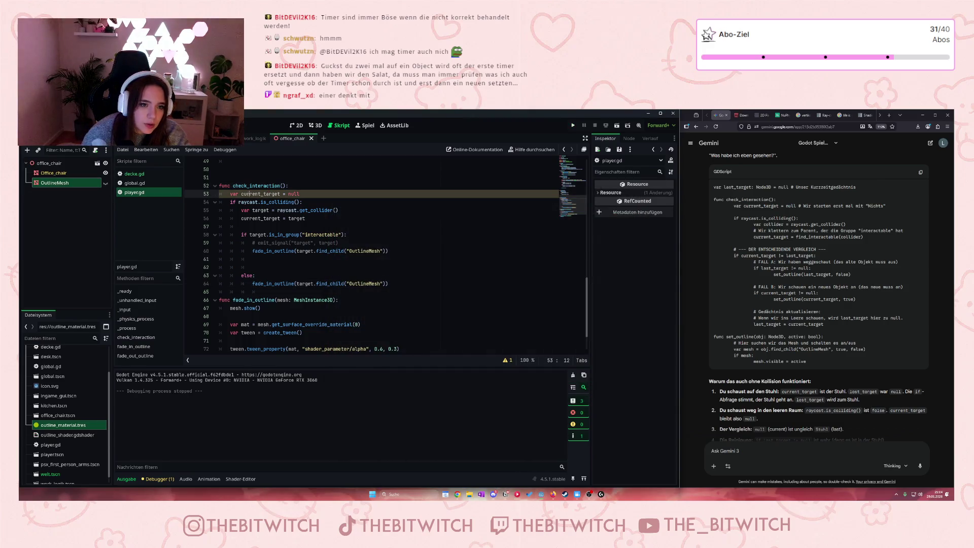
scroll(326, 273, "up", 4)
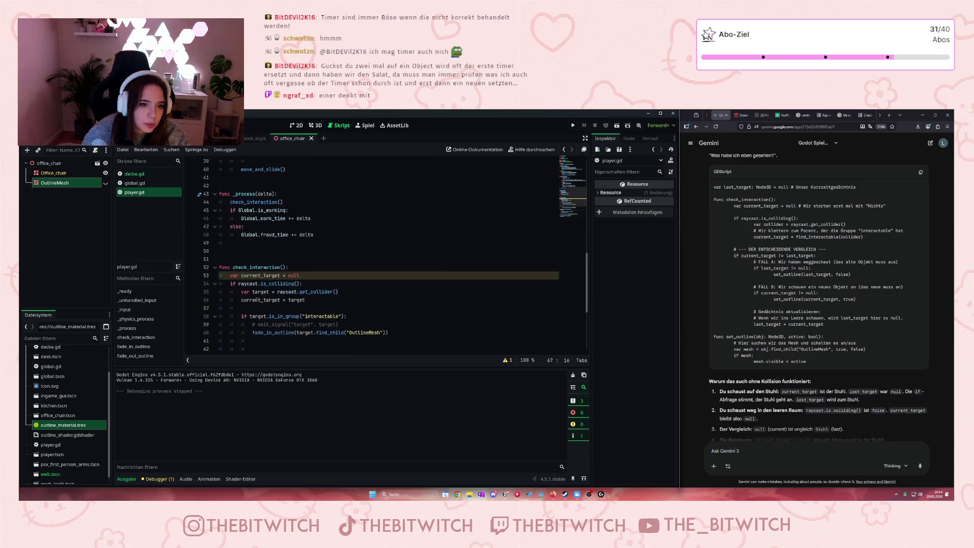
left_click(326, 269)
left_click(340, 324)
left_click(159, 479)
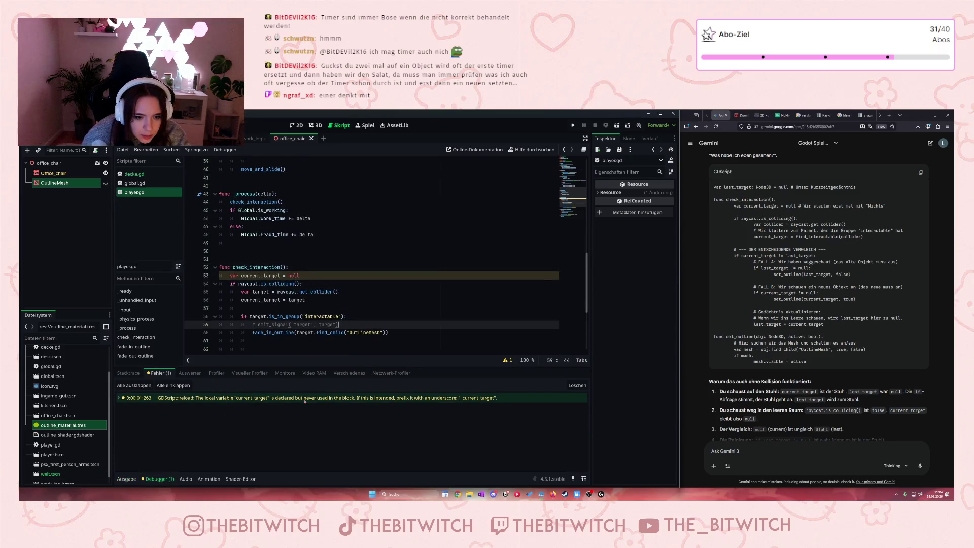
scroll(357, 284, "down", 3)
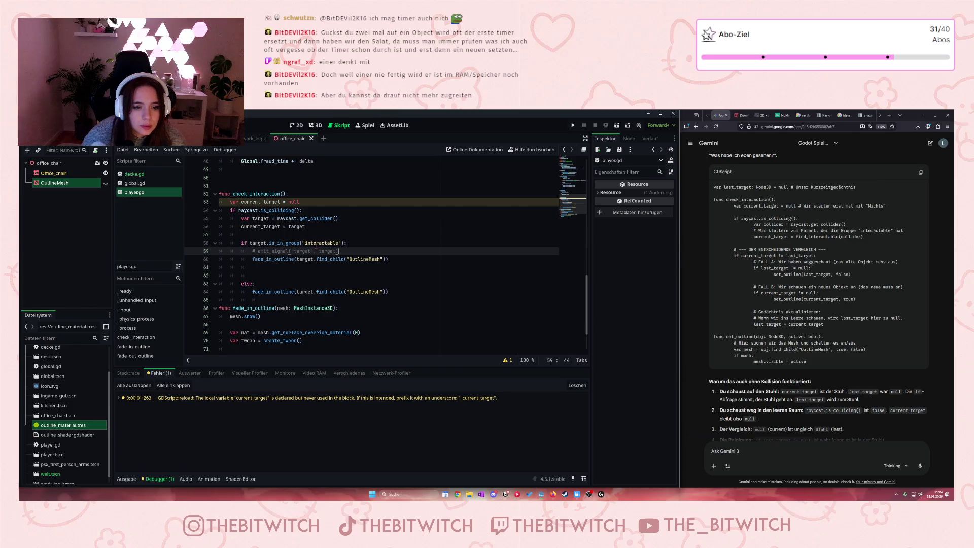
scroll(314, 243, "down", 2)
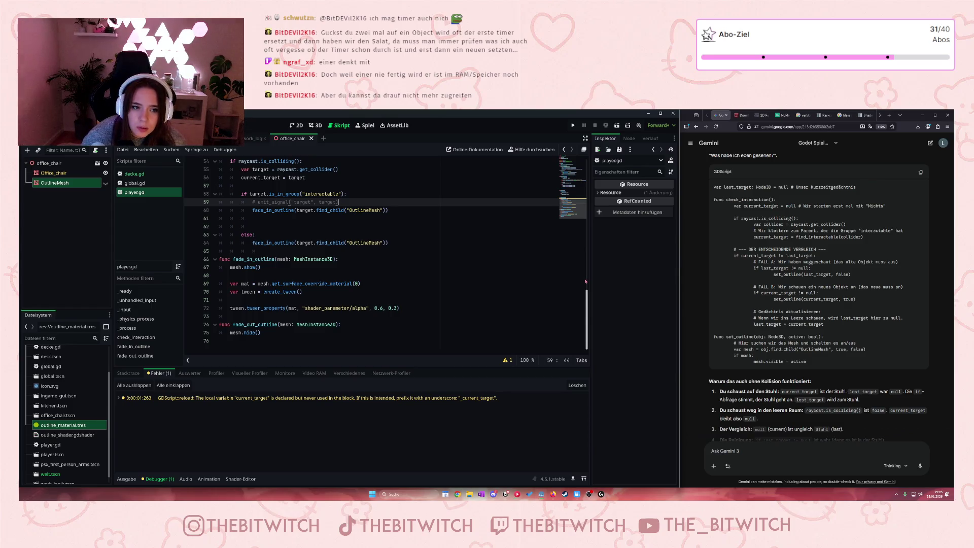
scroll(370, 231, "up", 2)
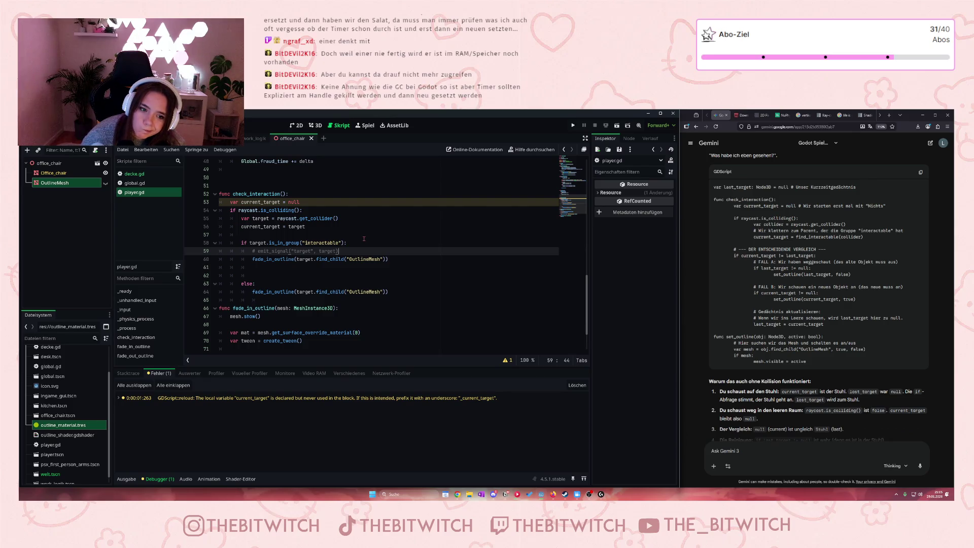
scroll(364, 239, "down", 2)
scroll(365, 241, "up", 1)
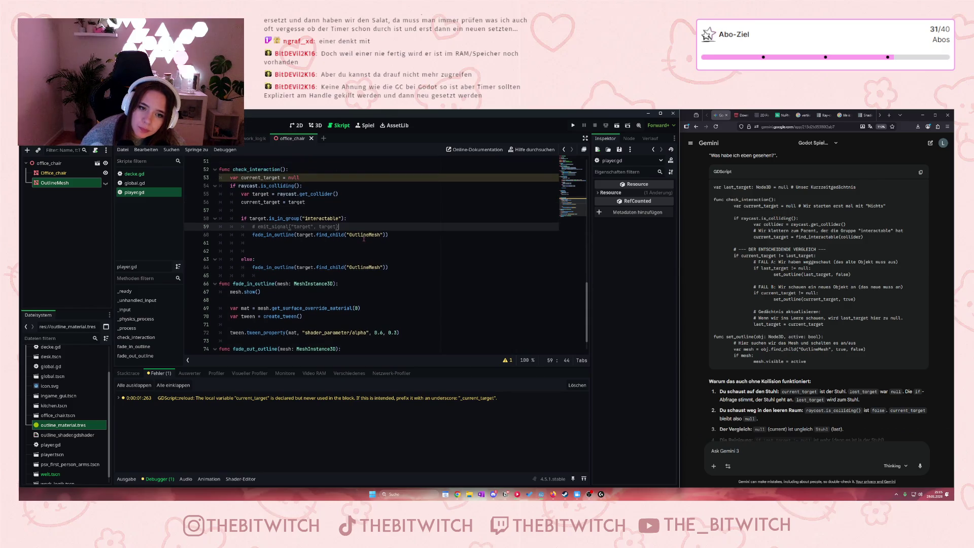
left_click(298, 235)
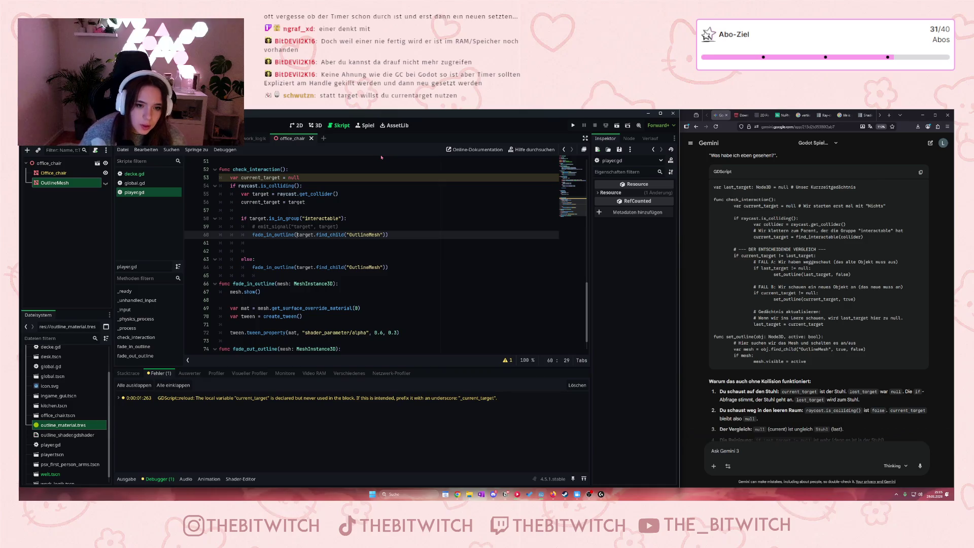
Step: Replace target with current_target in both fade_in_outline calls
type("current")
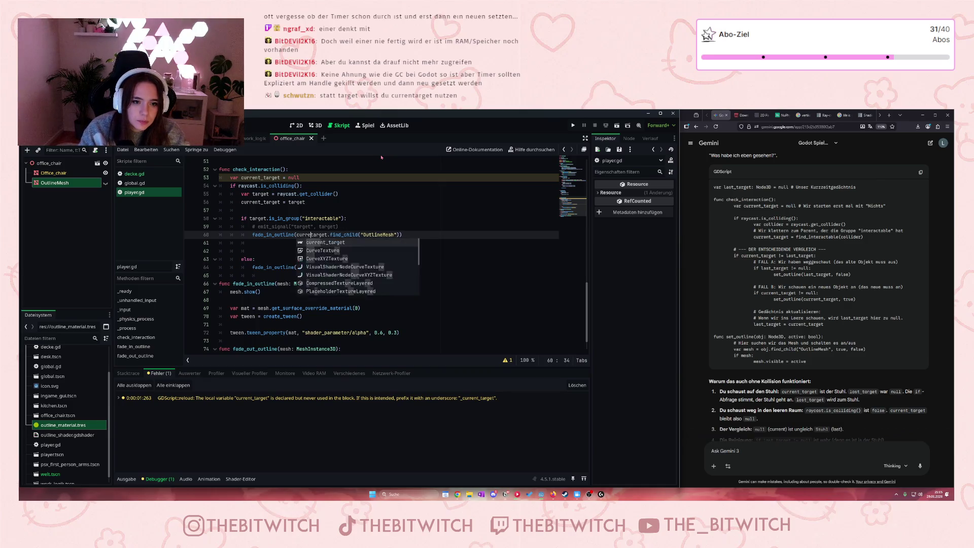
type("_")
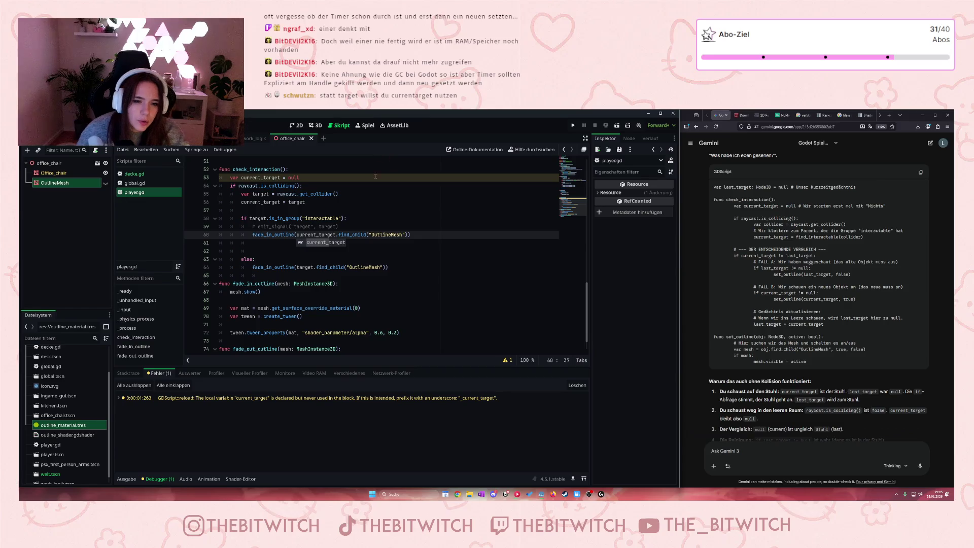
left_click(296, 268)
type("current_")
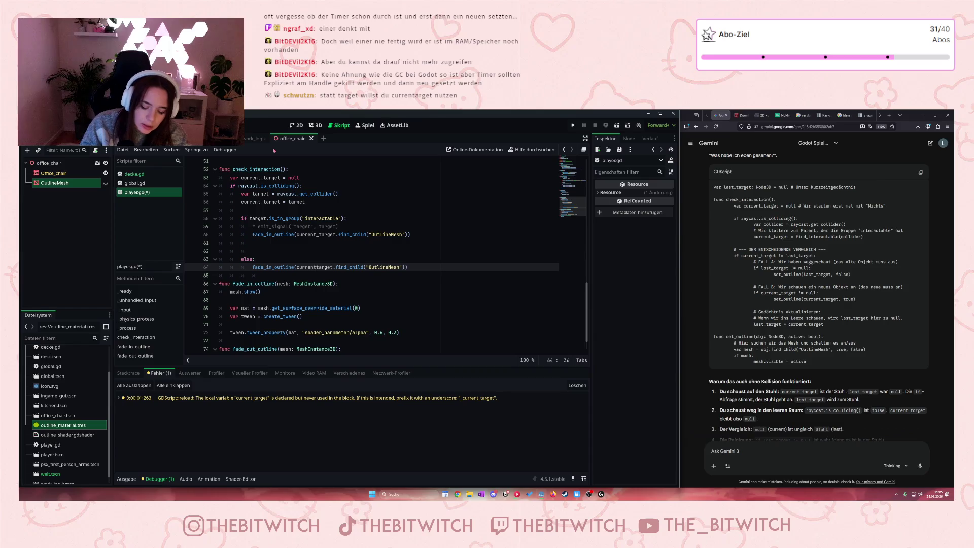
type("_")
left_click(358, 274)
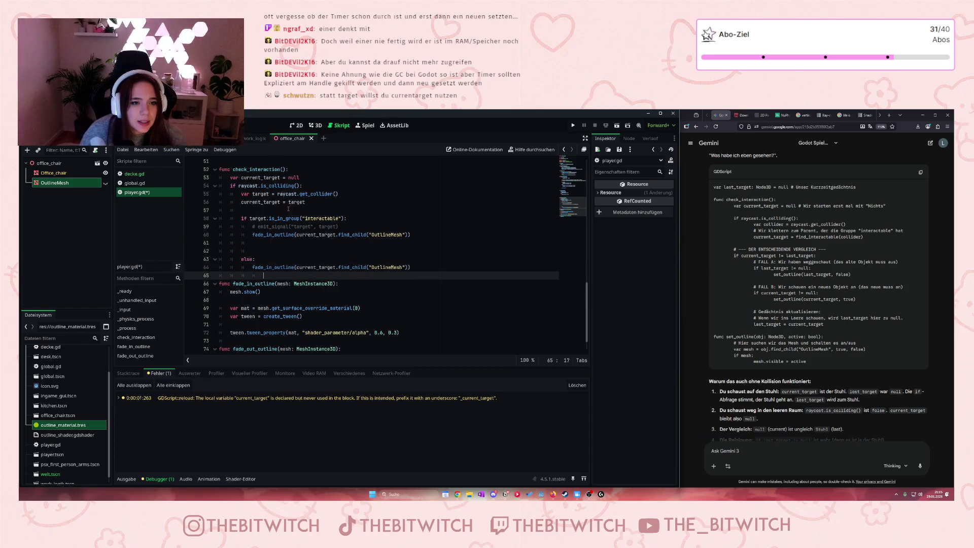
Step: Move 'current_target = target' from line 56 into the interactable branch, above the fade-in call
left_click(255, 209)
mouse_move(250, 202)
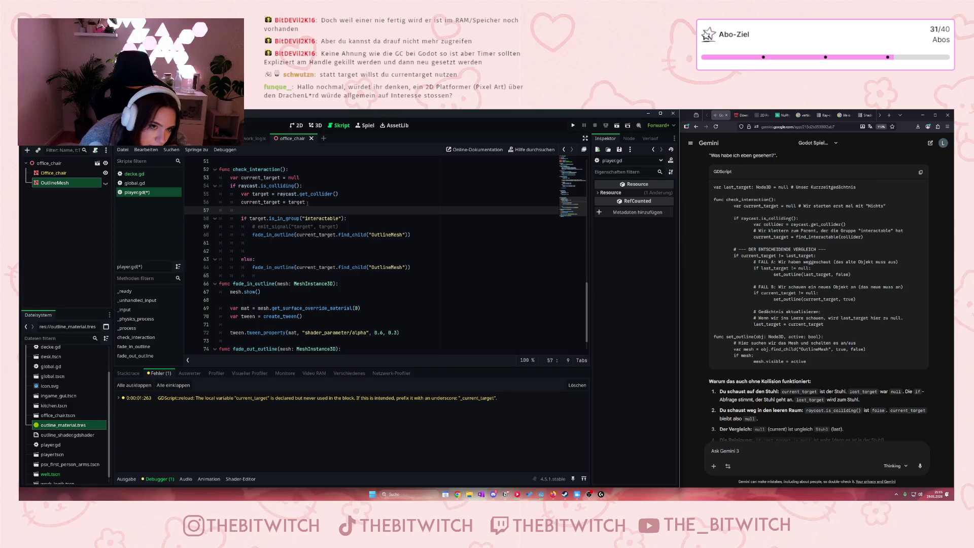
left_click_drag(307, 203, 242, 203)
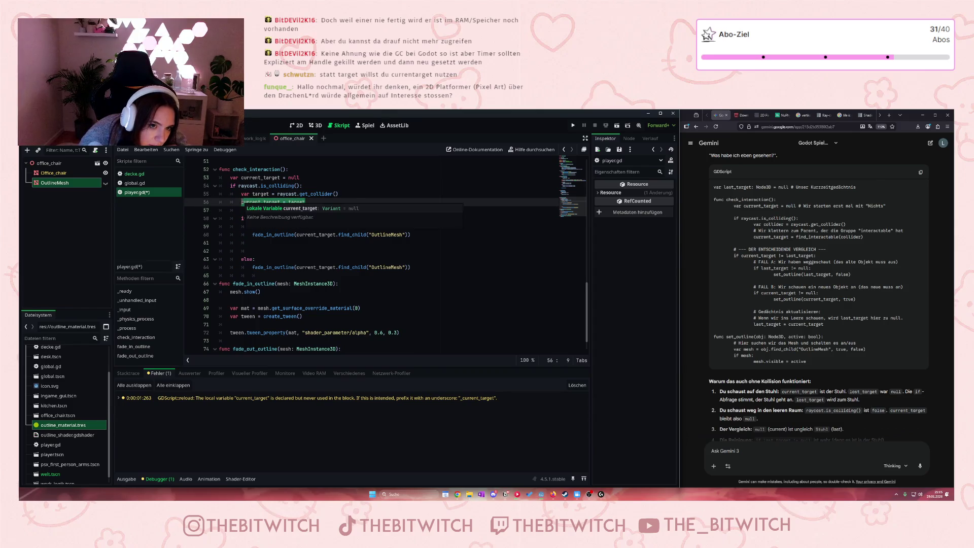
key("ctrl+x")
left_click(261, 243)
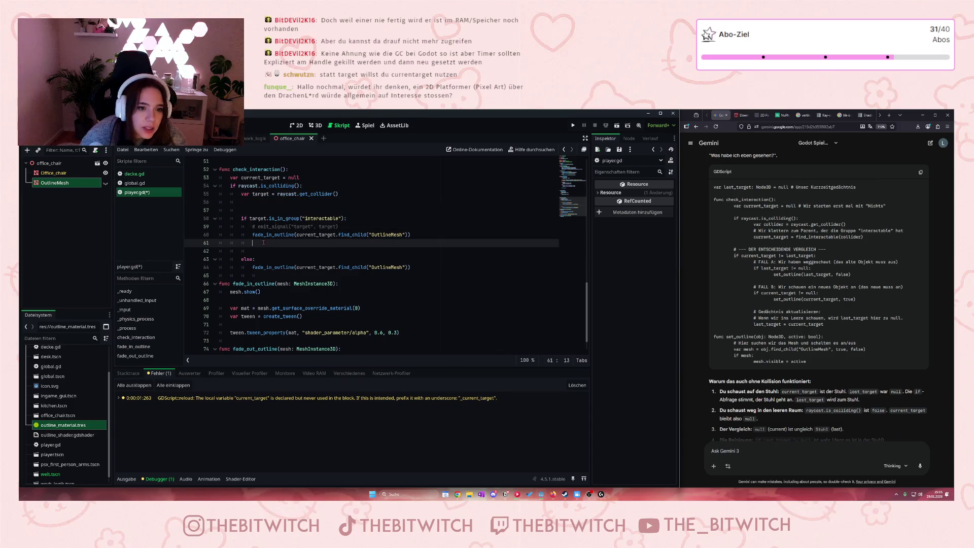
key("ctrl+v")
left_click_drag(313, 243, 252, 243)
key("BackSpace")
left_click(255, 234)
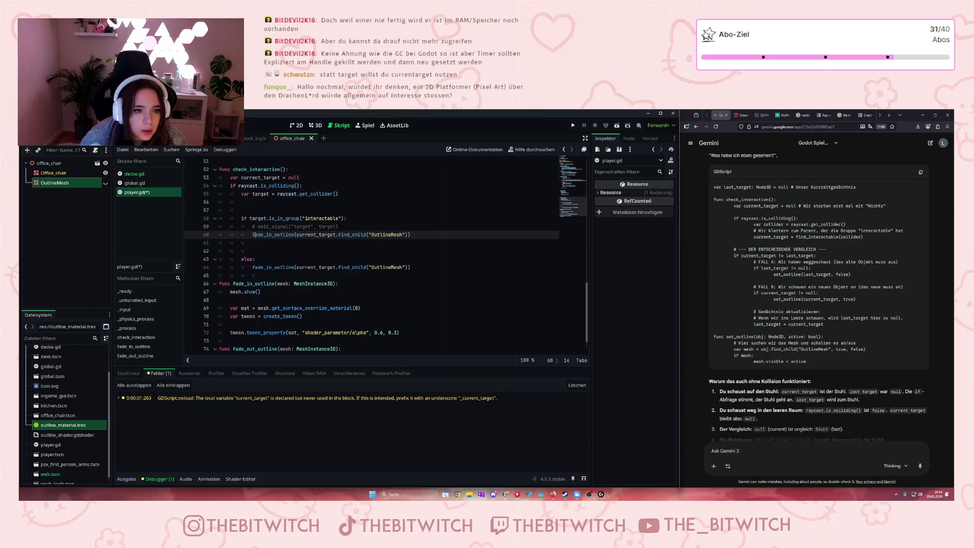
key("Return")
key("Up")
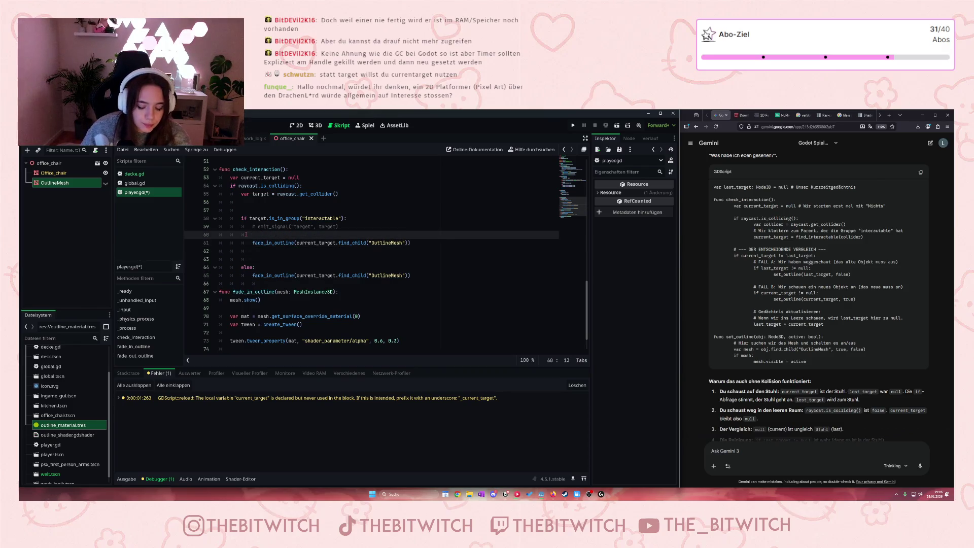
key("ctrl+v")
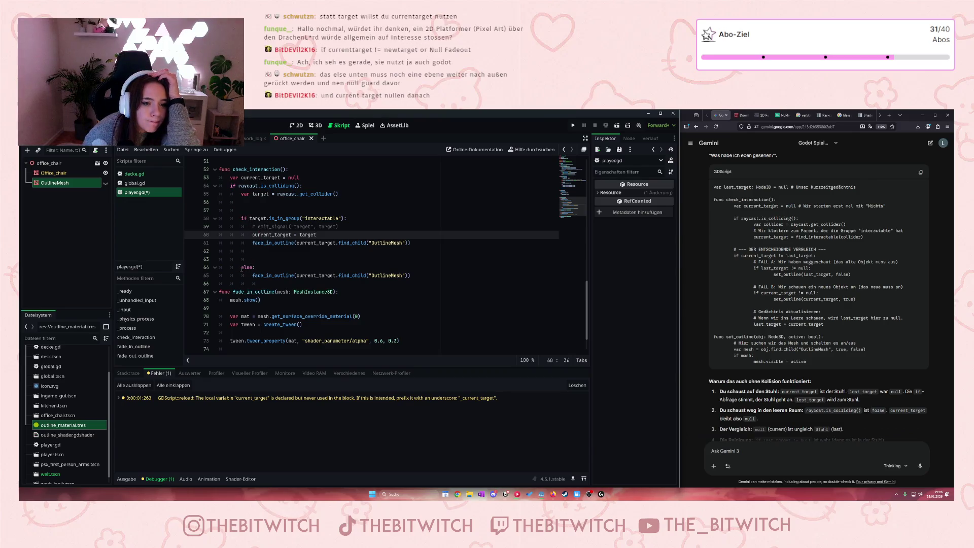
Step: Outdent the else line and its fade_in_outline call by one level
left_click(242, 268)
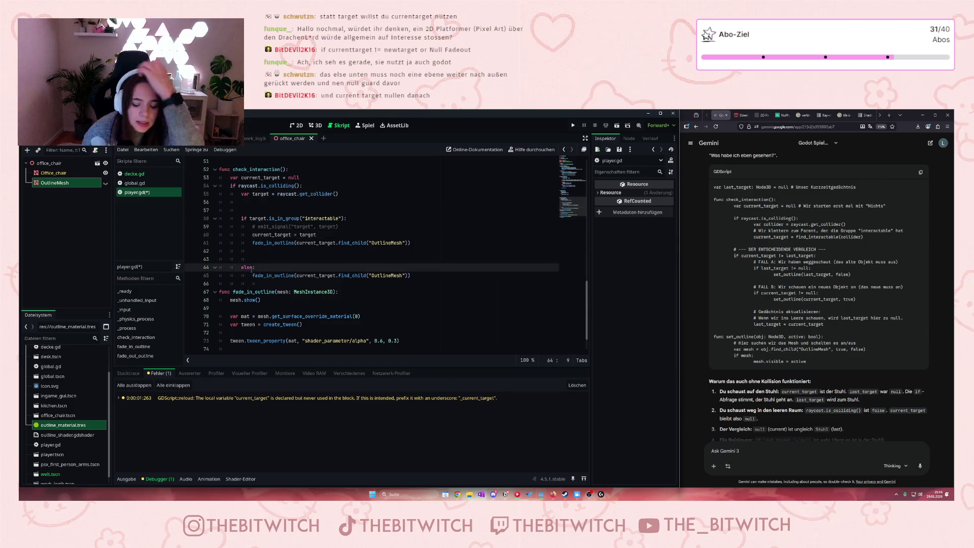
key("BackSpace")
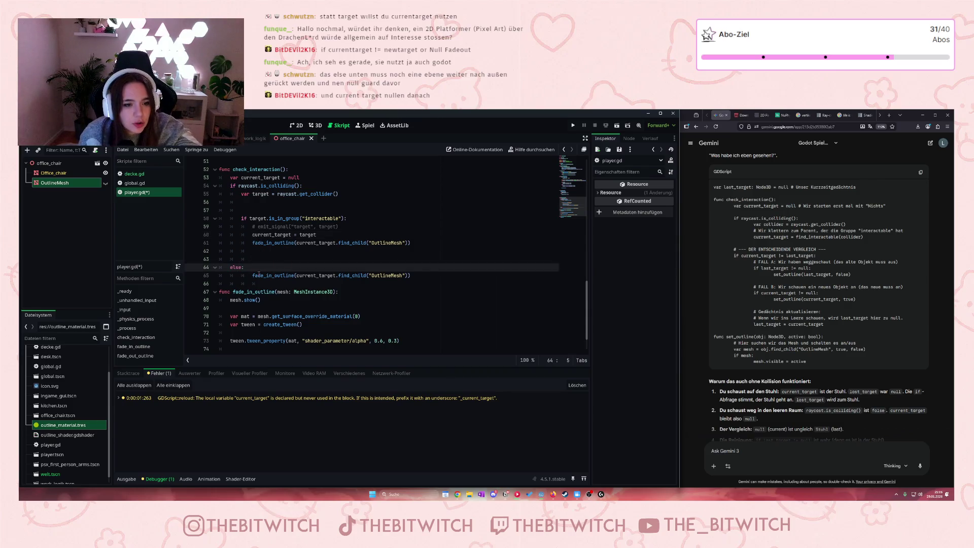
left_click(250, 276)
key("BackSpace")
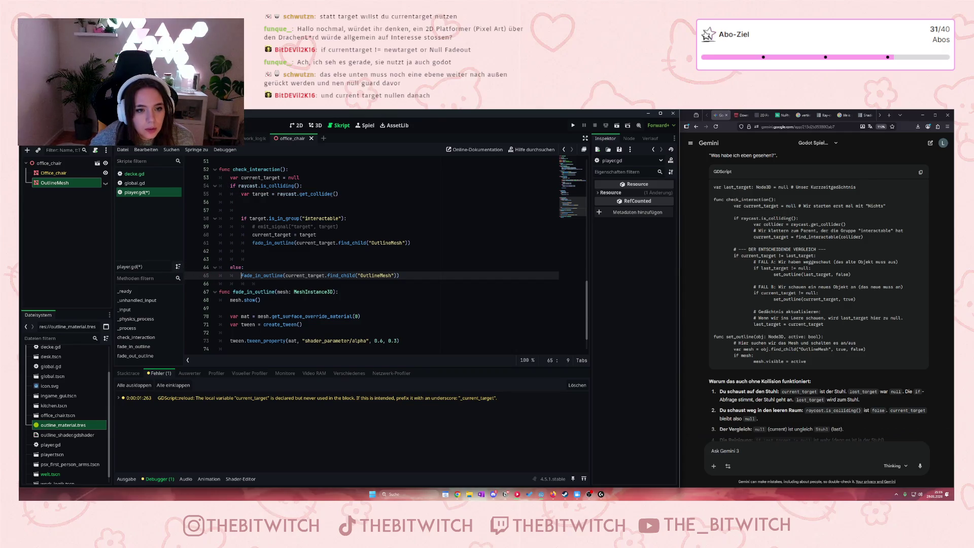
Step: Delete empty lines 57 and 62, and add a blank line after the else branch's outline call
left_click(290, 209)
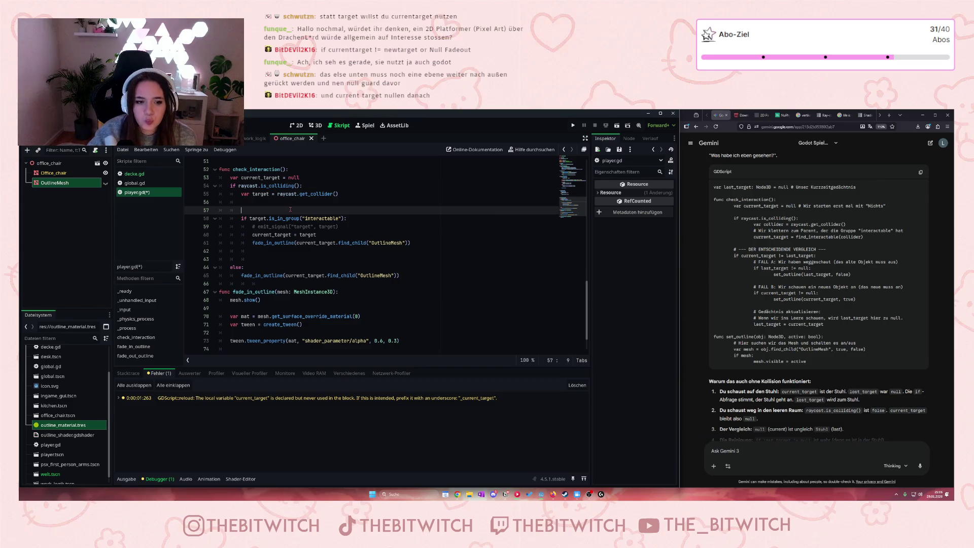
key("BackSpace")
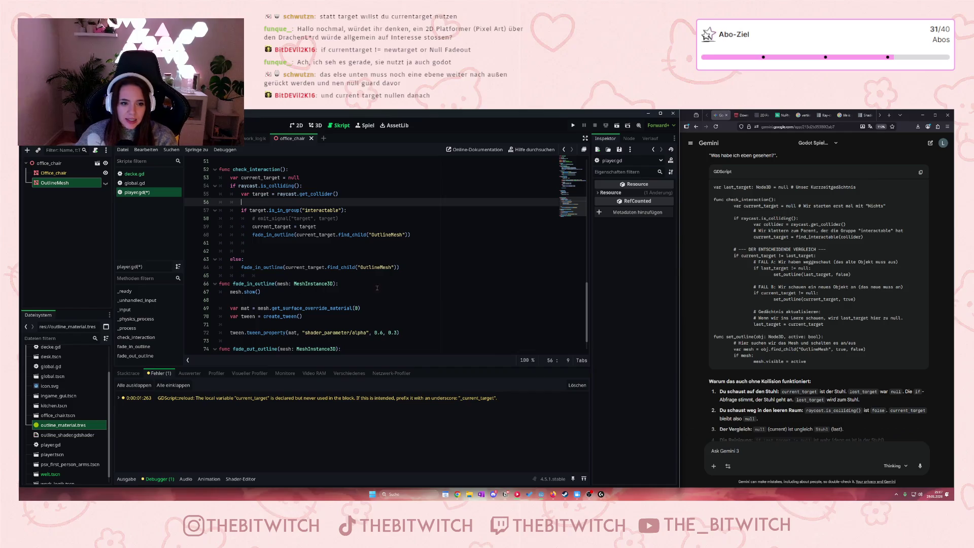
left_click(247, 251)
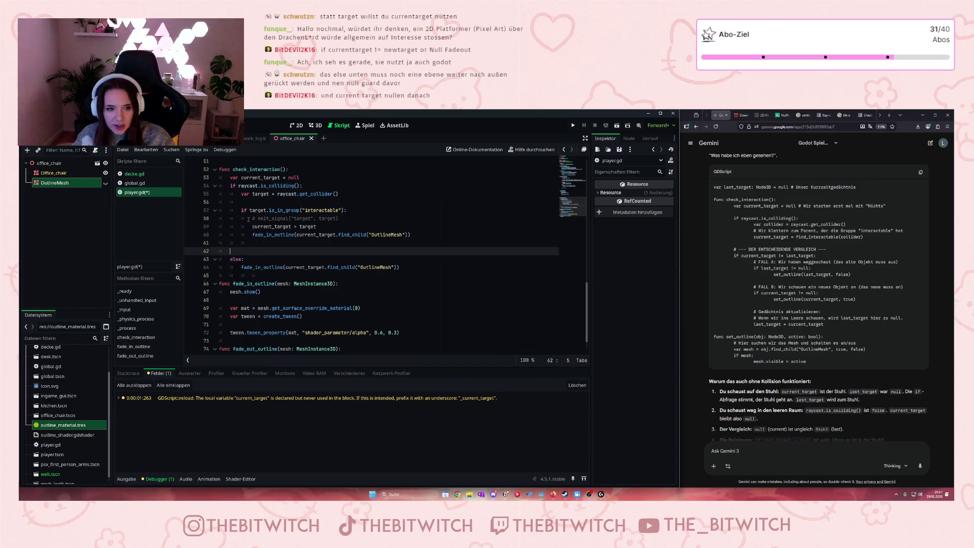
key("BackSpace")
left_click(473, 257)
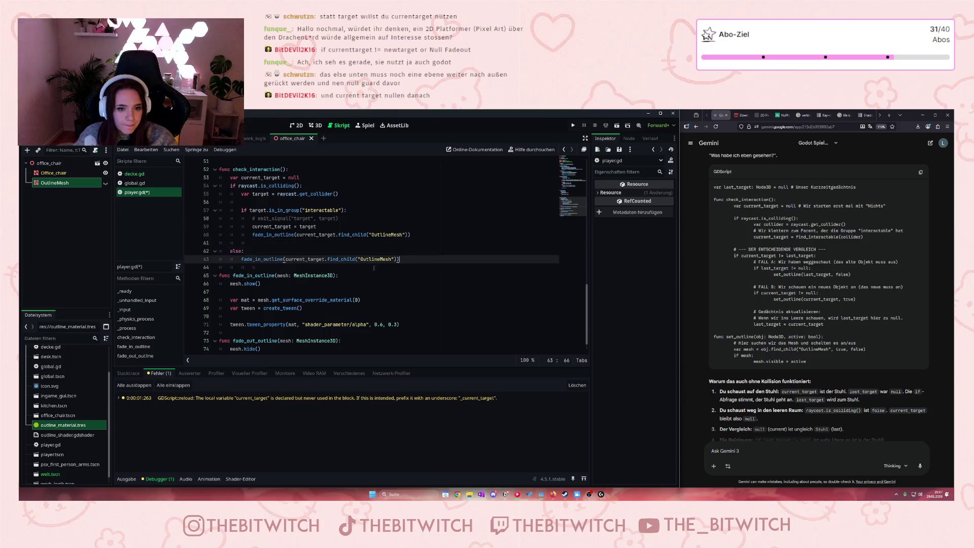
key("Return")
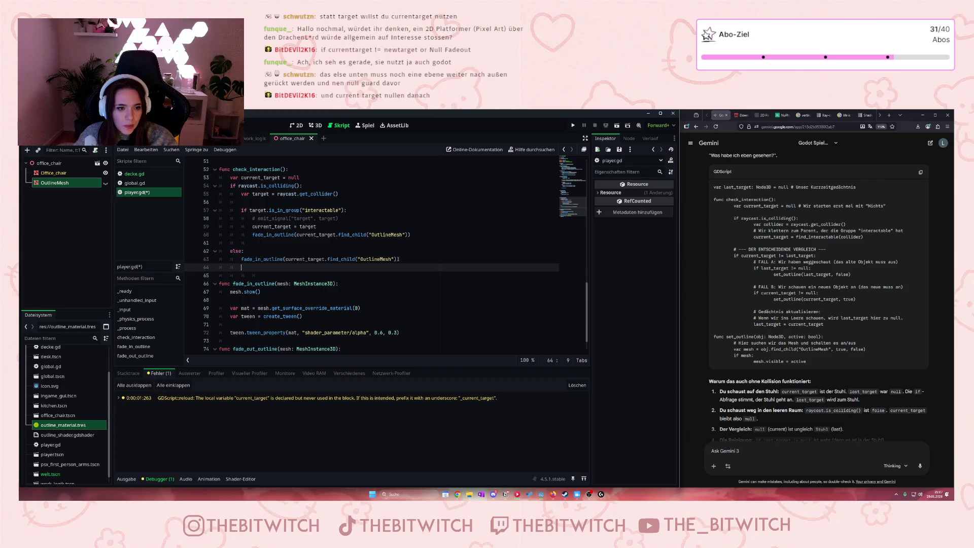
left_click(257, 258)
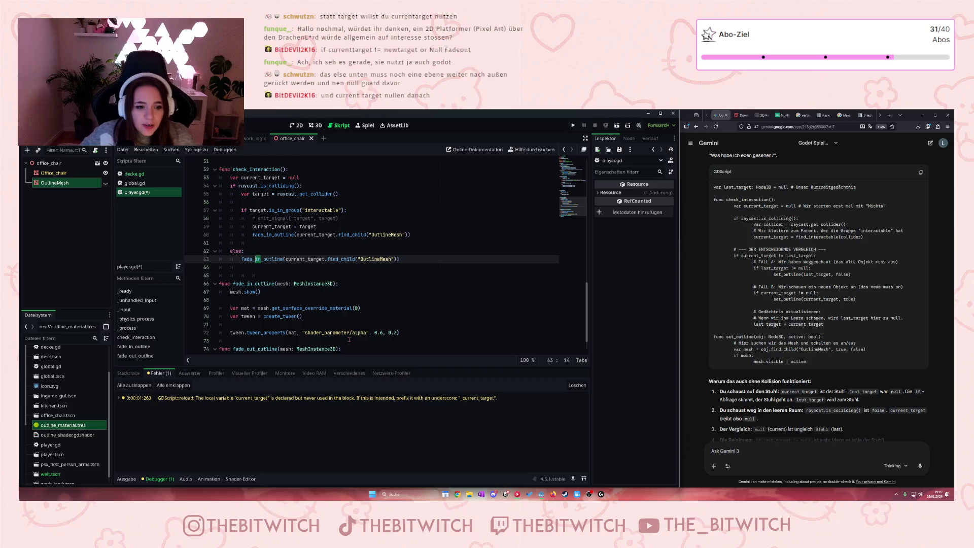
Step: Change the else call to fade_out_outline(current_target.find_child("OutlineMesh"))
type("out")
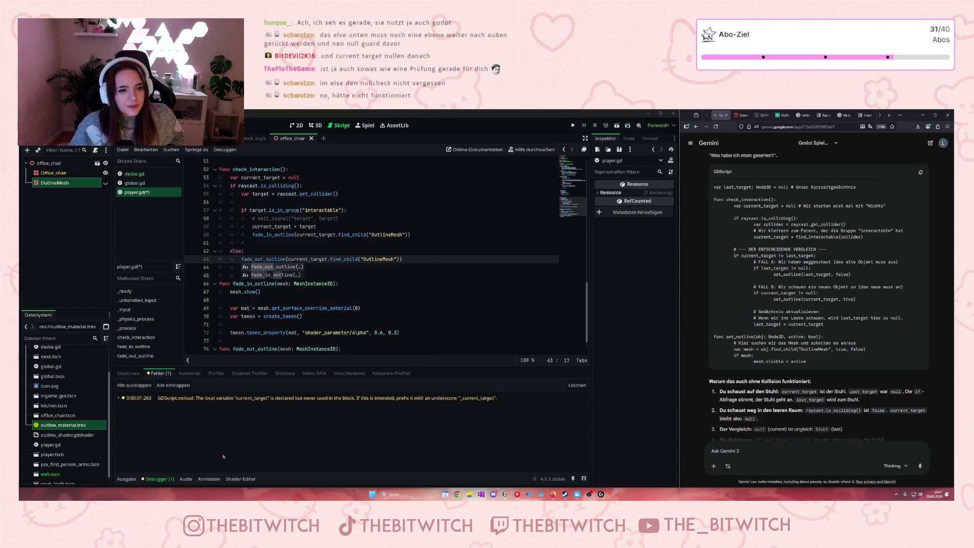
left_click(243, 251)
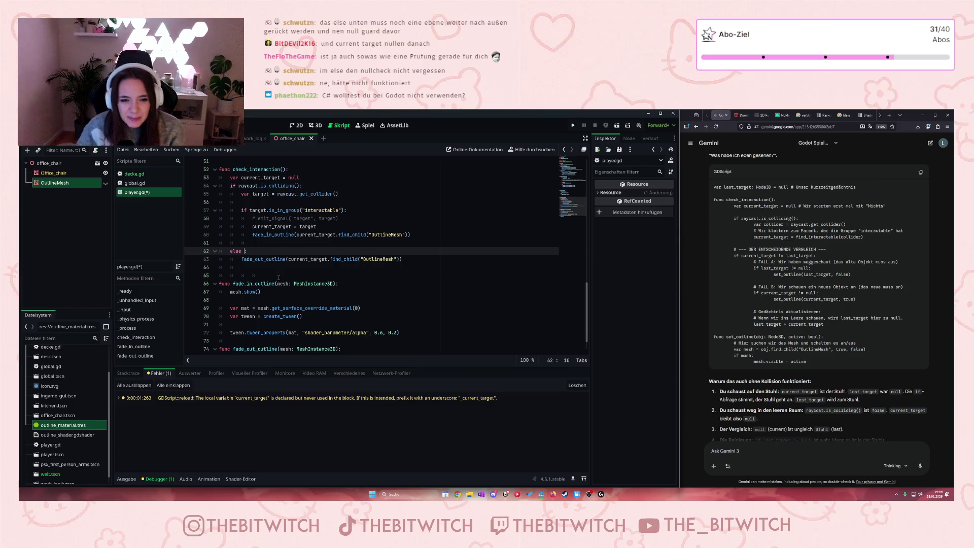
left_click(409, 261)
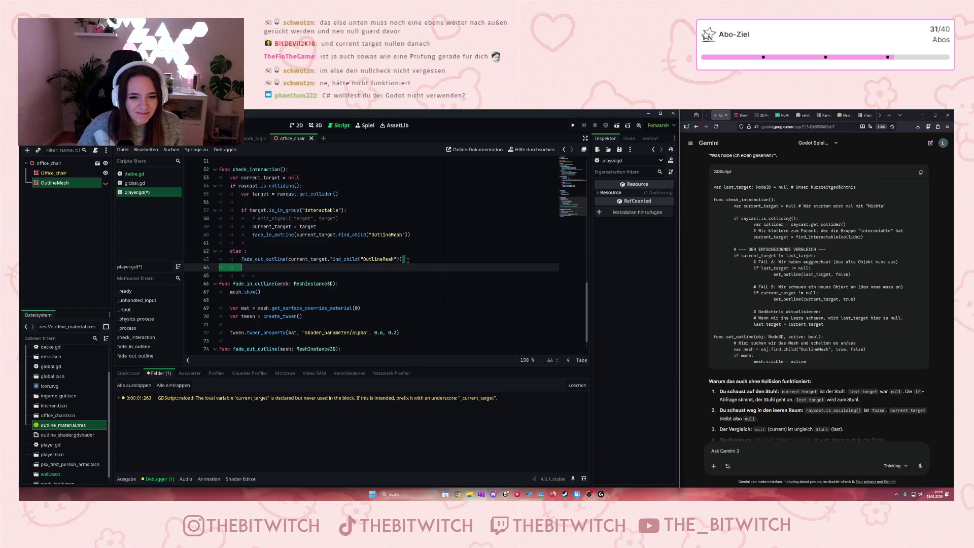
Step: Add 'current_target = null' below the fade_out_outline call and save the script
key("Return")
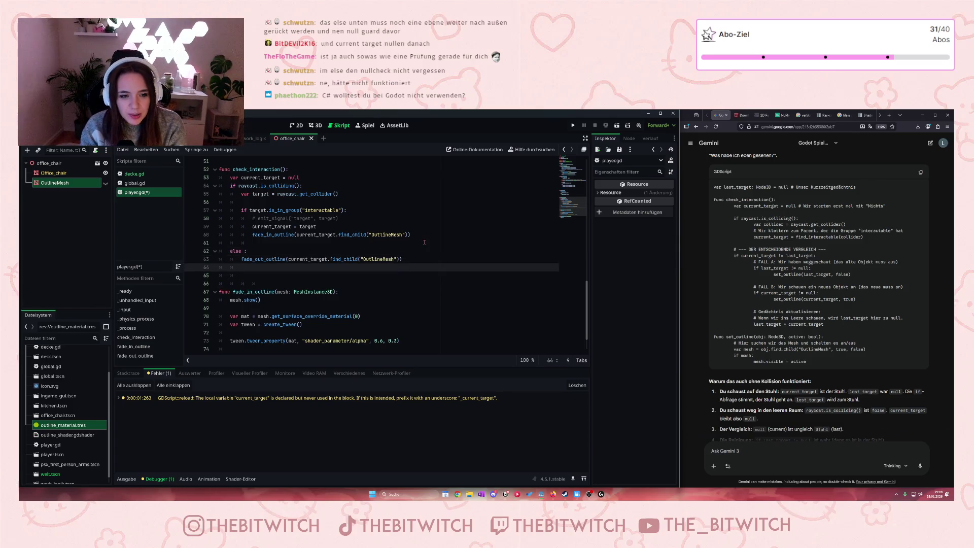
type("curren")
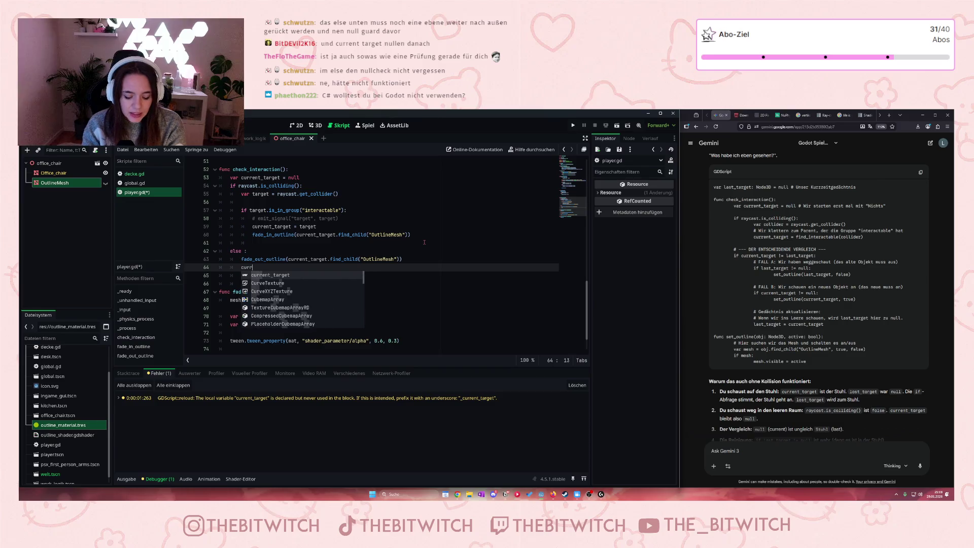
type("t")
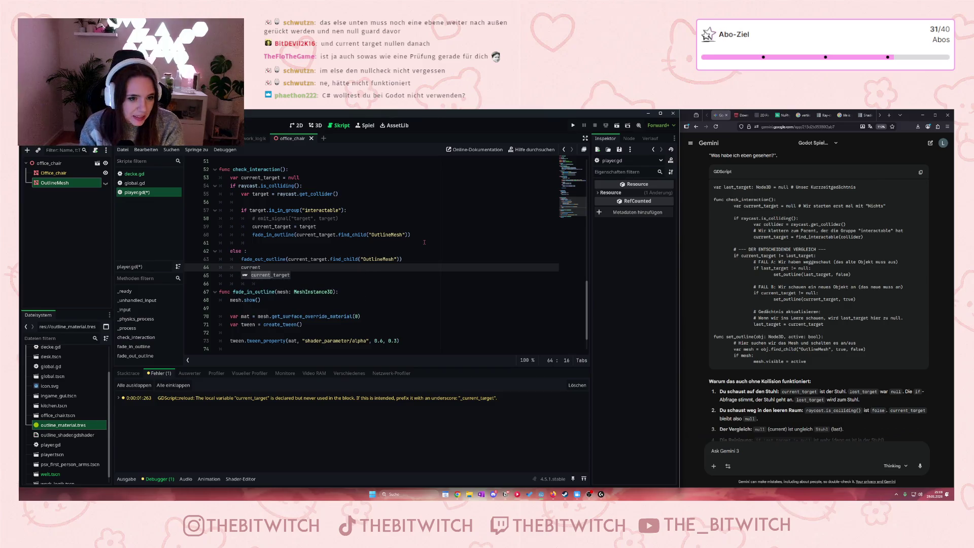
type("_target")
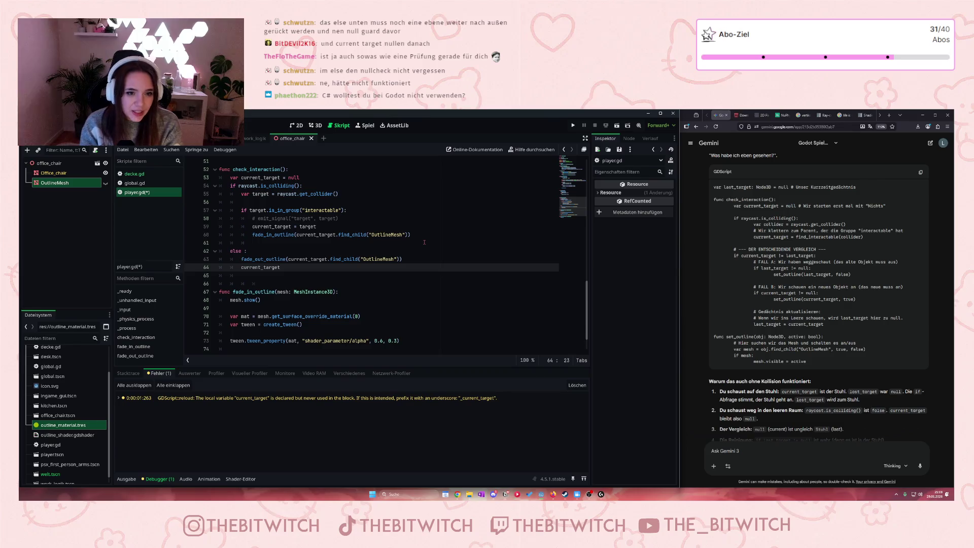
type(" = target")
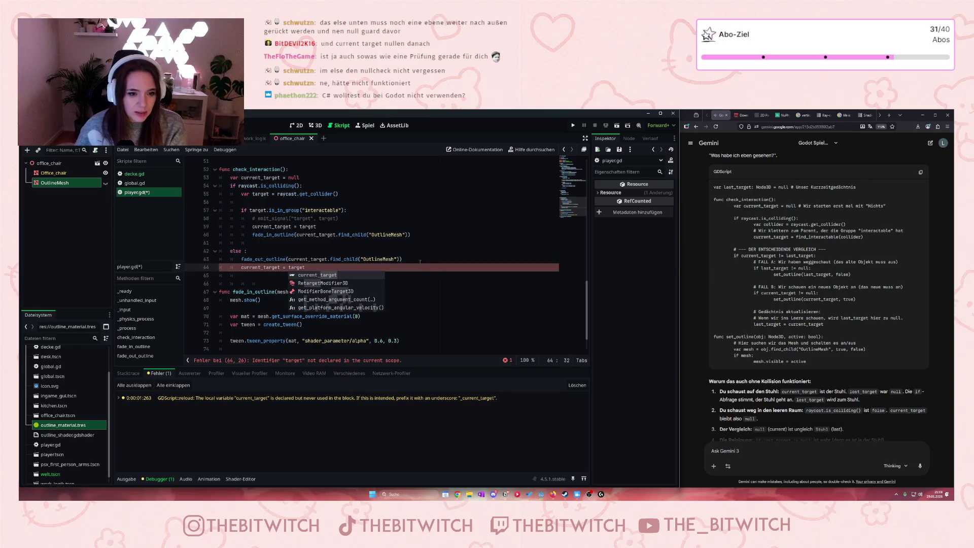
key("BackSpace")
key("BackSpace")
key("BackSpace")
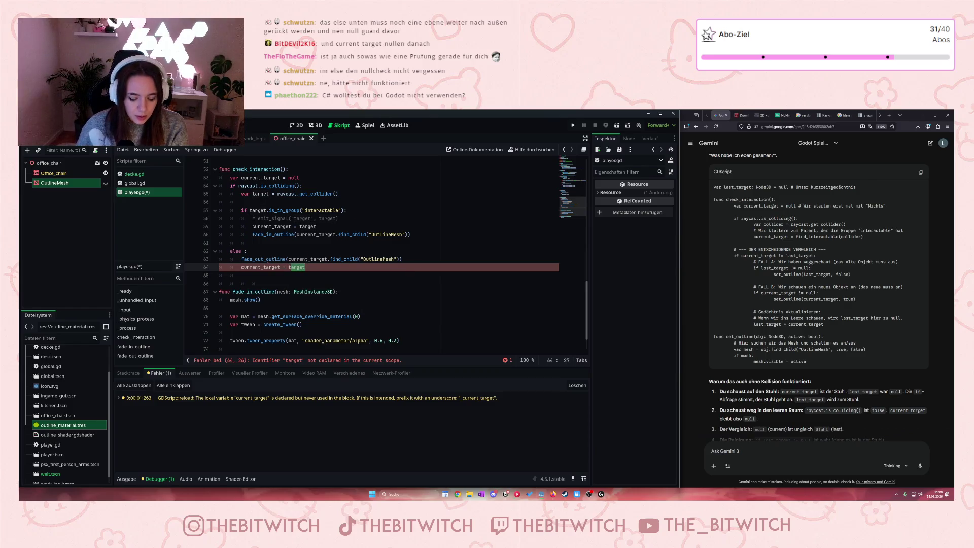
type("null")
key("BackSpace")
key("BackSpace")
key("BackSpace")
type("nu")
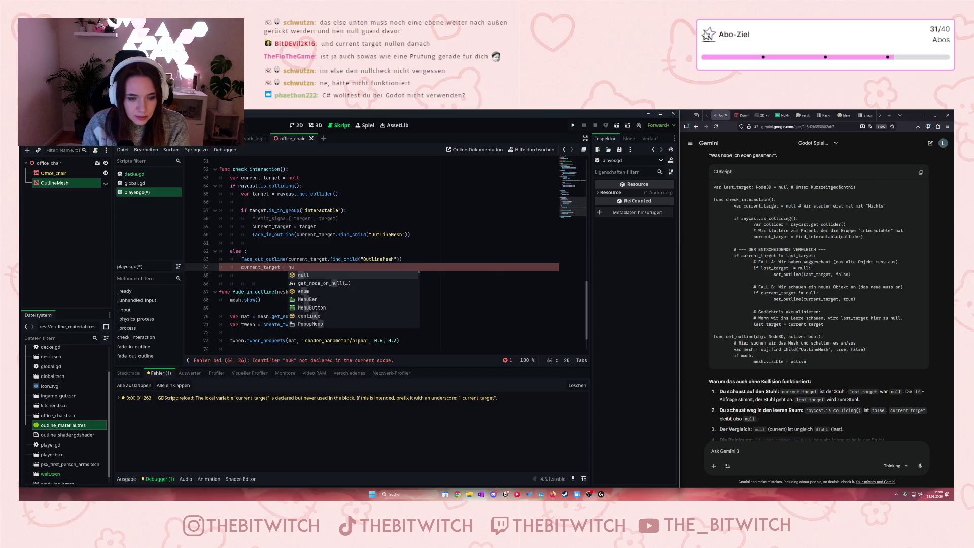
type("ll")
left_click(372, 284)
key("ctrl+s")
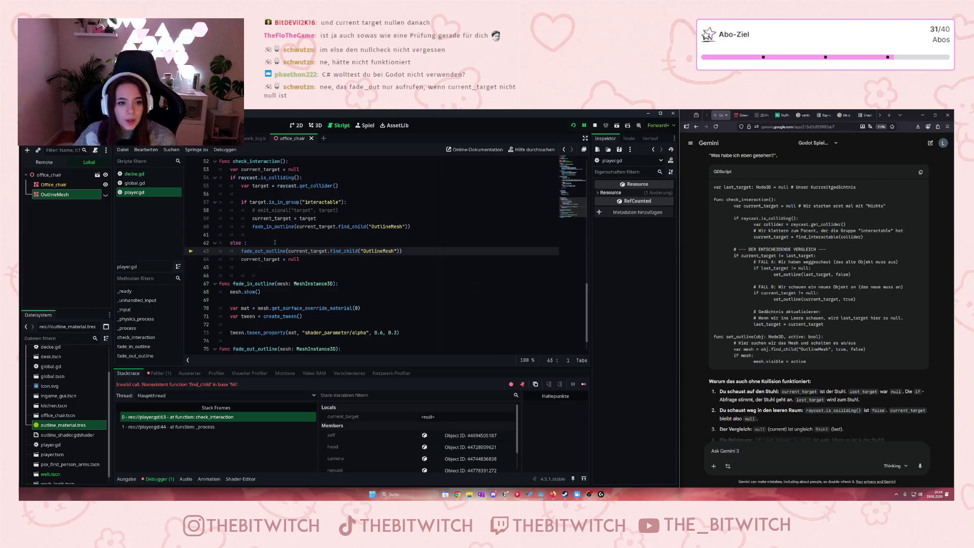
Step: Begin an 'if' null check for current_target at the else line on line 62
left_click(242, 243)
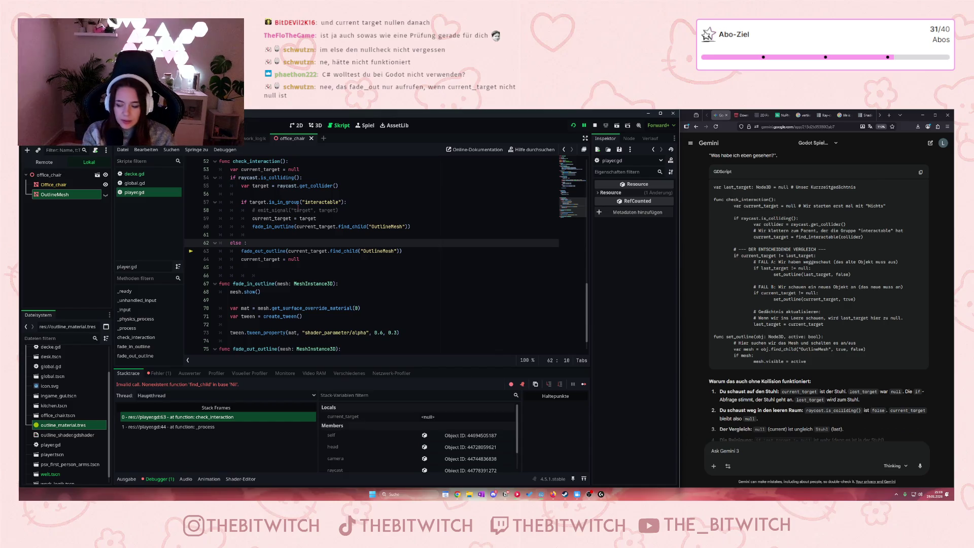
type("if current_target != null:")
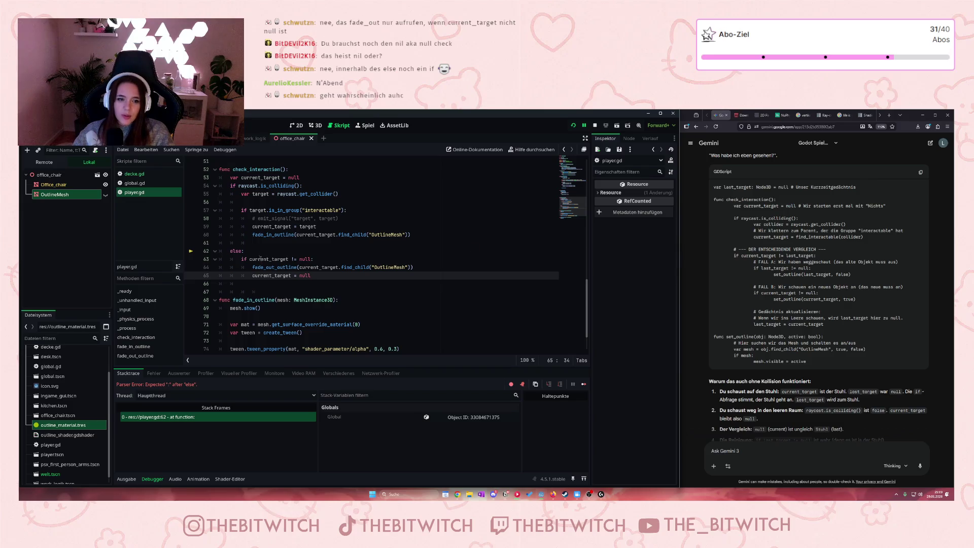
Step: Collapse 'else:' and the nested if into 'elif current_target != null:', save, and end debugging
left_click(242, 259)
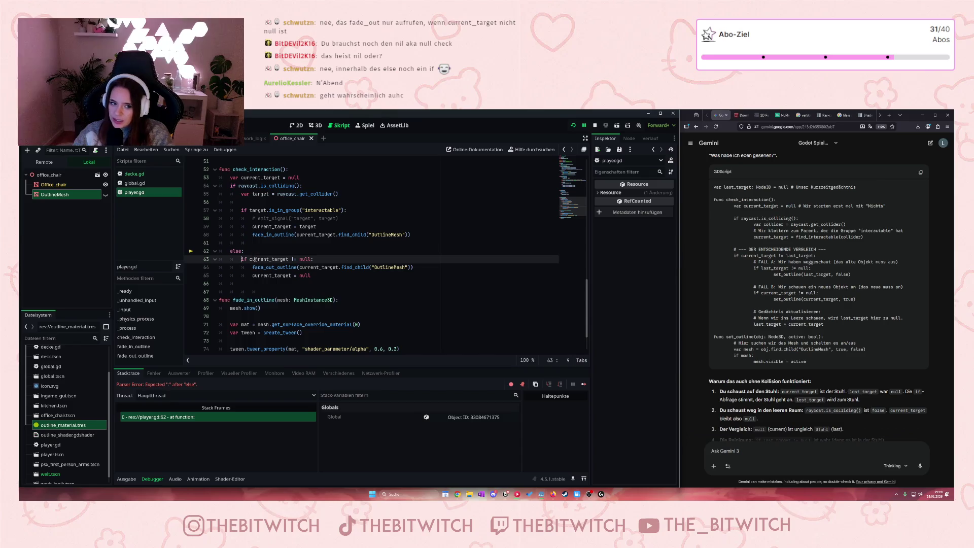
left_click(357, 331)
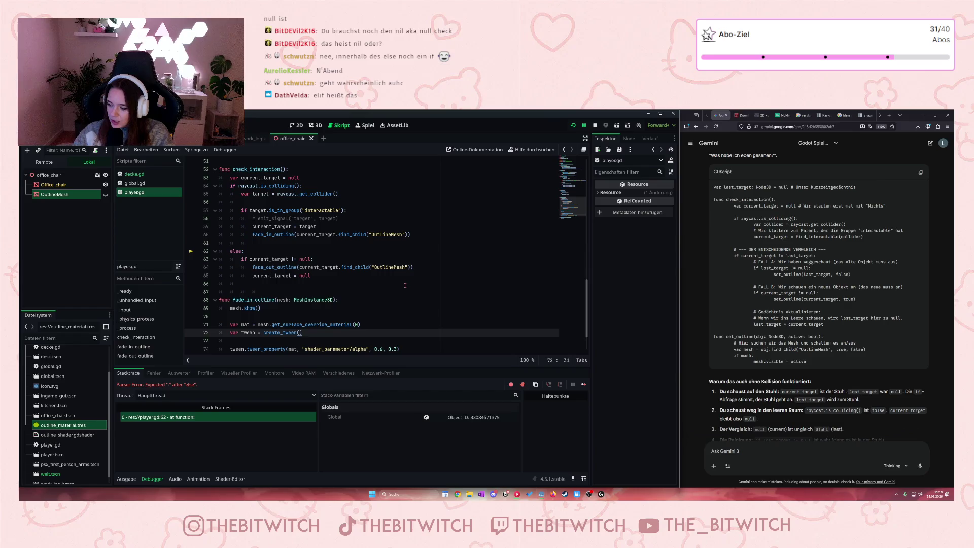
left_click_drag(242, 259, 231, 251)
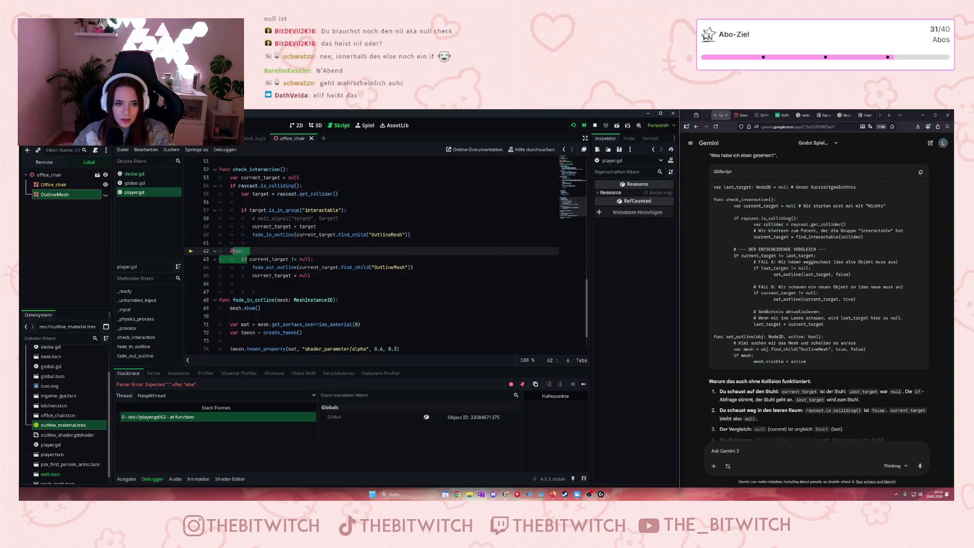
type("elif curr")
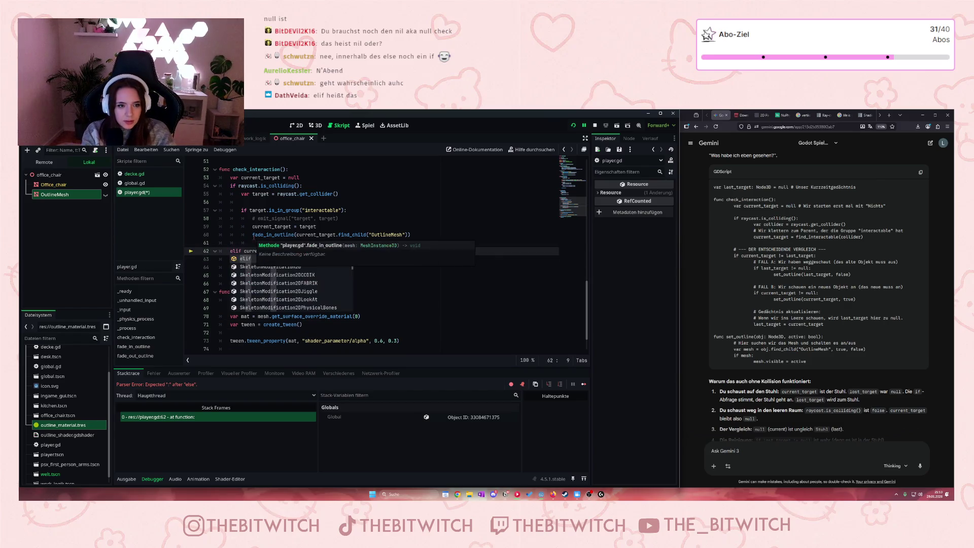
key("Escape")
key("Up")
key("Up")
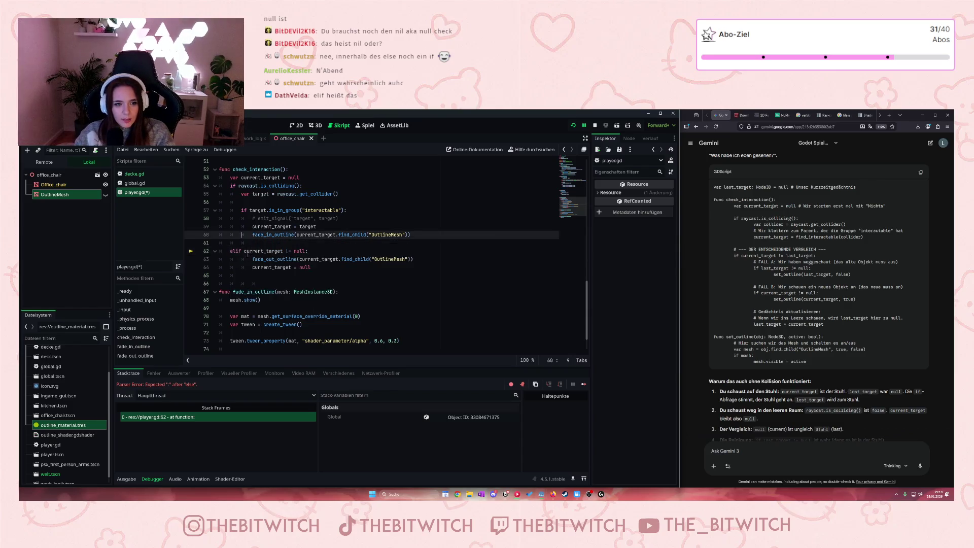
left_click(350, 283)
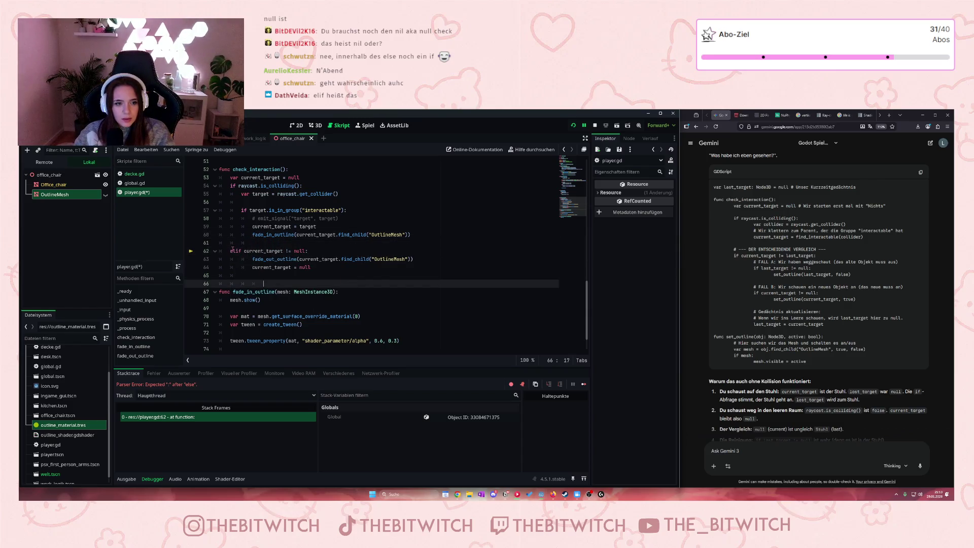
left_click(285, 278)
key("ctrl+s")
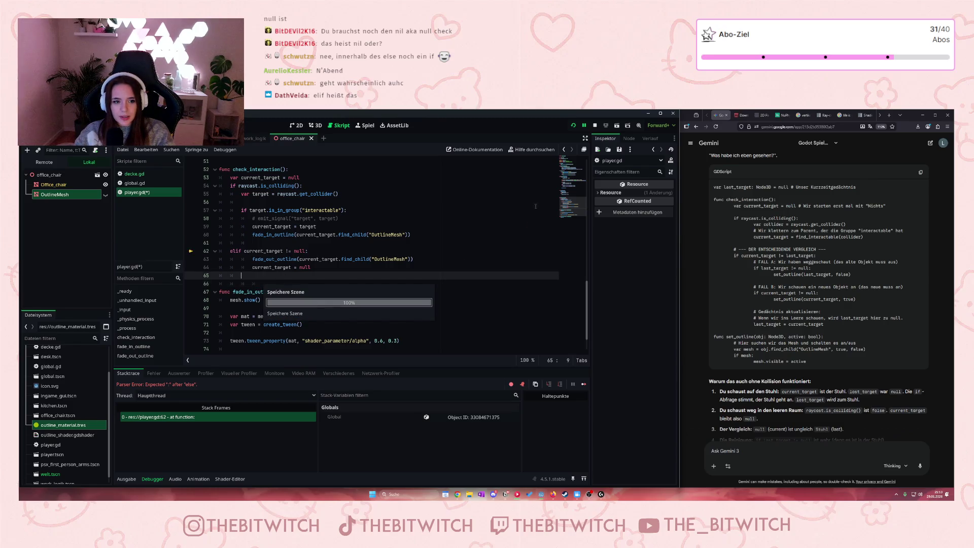
key("F8")
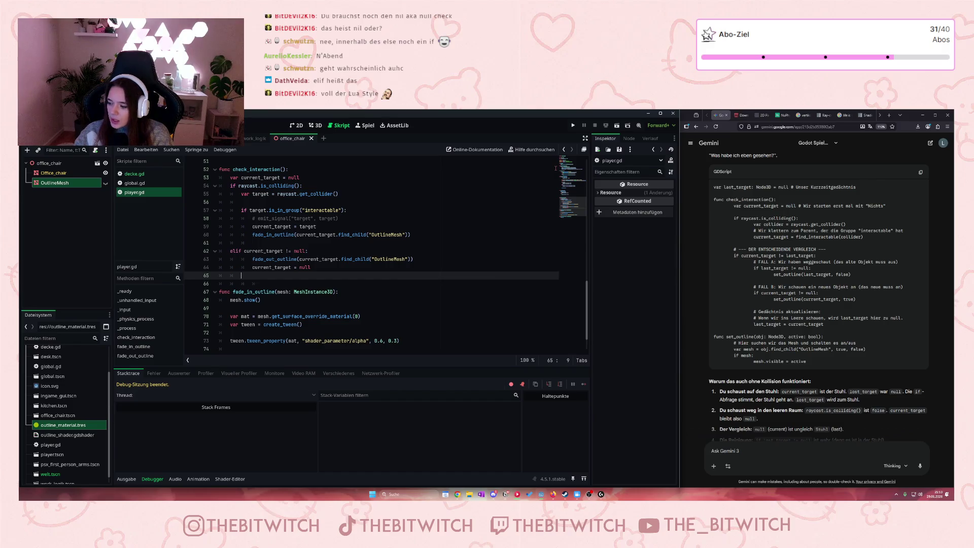
Step: Play the game, watch the office chair's outline fade in and out, then stop
left_click(573, 125)
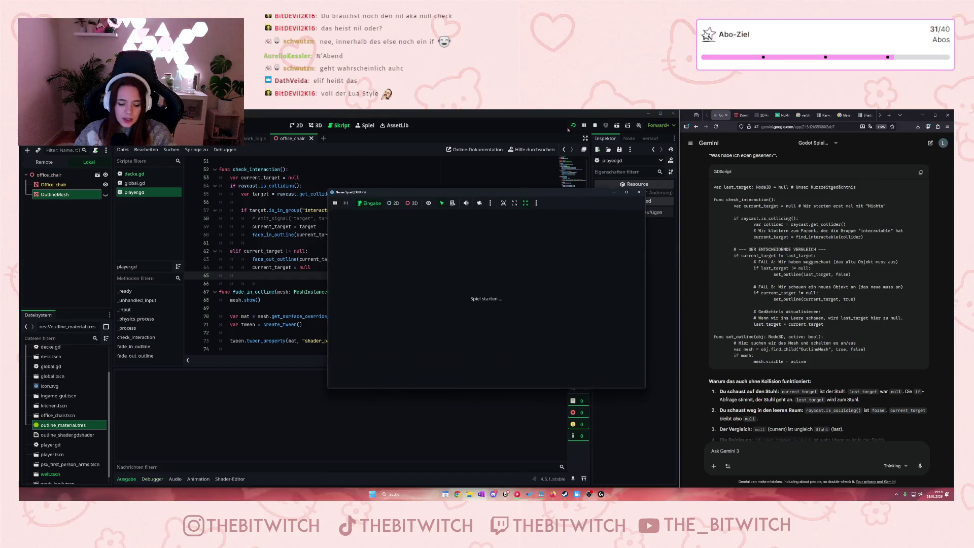
key("w")
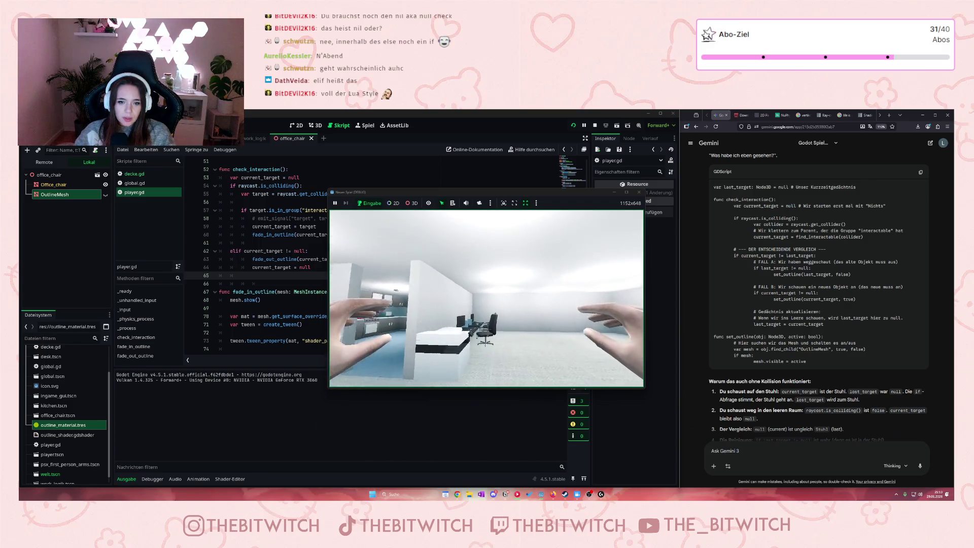
mouse_move(486, 299)
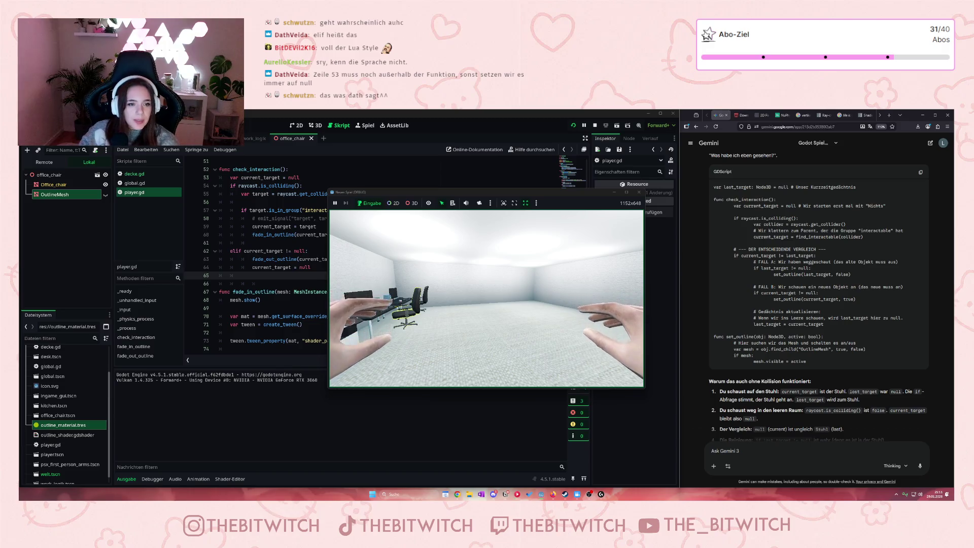
left_click(639, 193)
left_click_drag(230, 178, 319, 178)
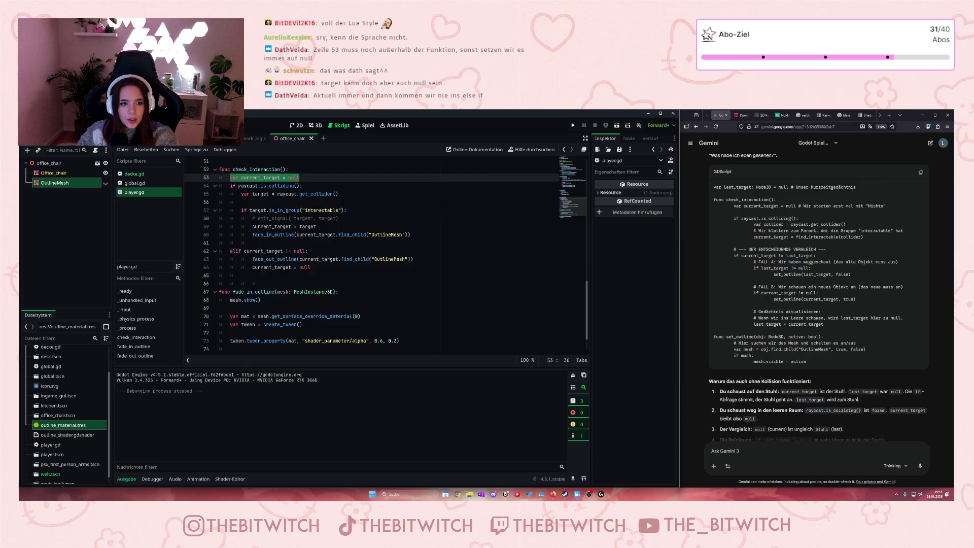
mouse_move(238, 187)
left_mouse_down()
mouse_move(252, 196)
mouse_move(275, 271)
left_mouse_up()
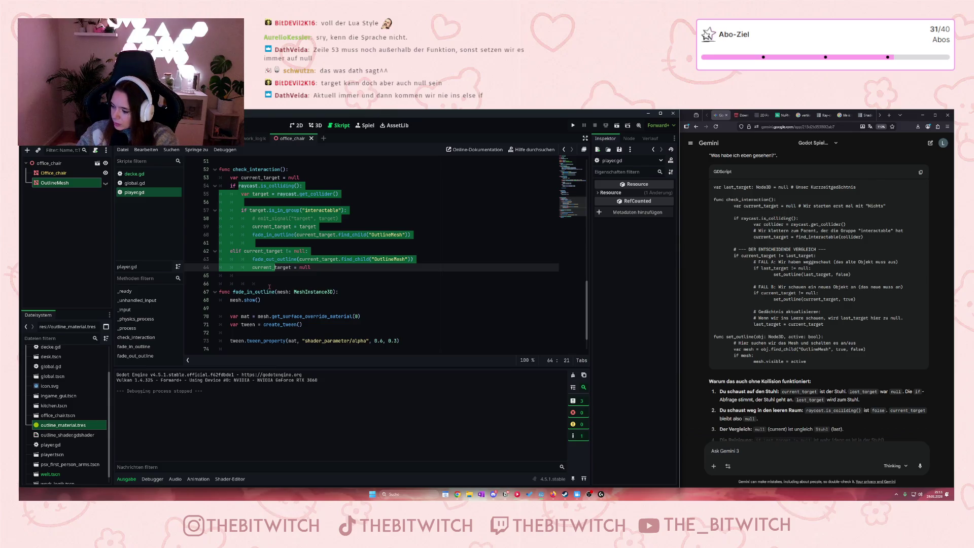
left_click(243, 226)
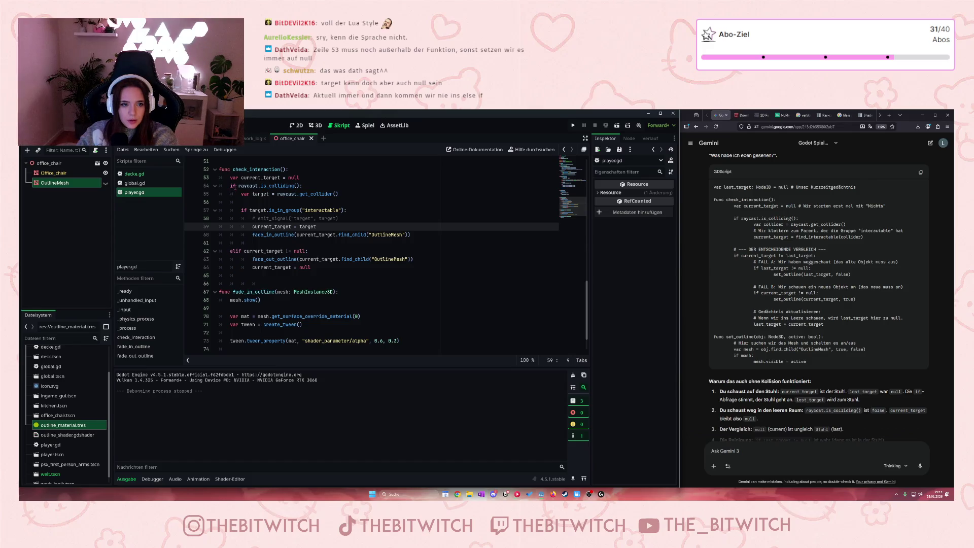
mouse_move(242, 194)
left_mouse_down()
mouse_move(250, 211)
mouse_move(317, 227)
left_mouse_up()
left_click(260, 227)
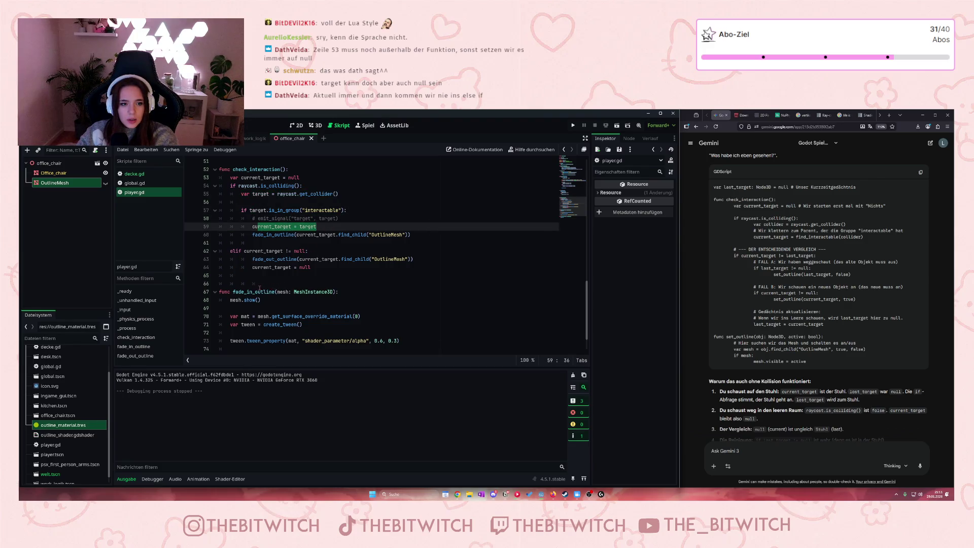
left_click(261, 194)
left_click_drag(299, 177, 230, 177)
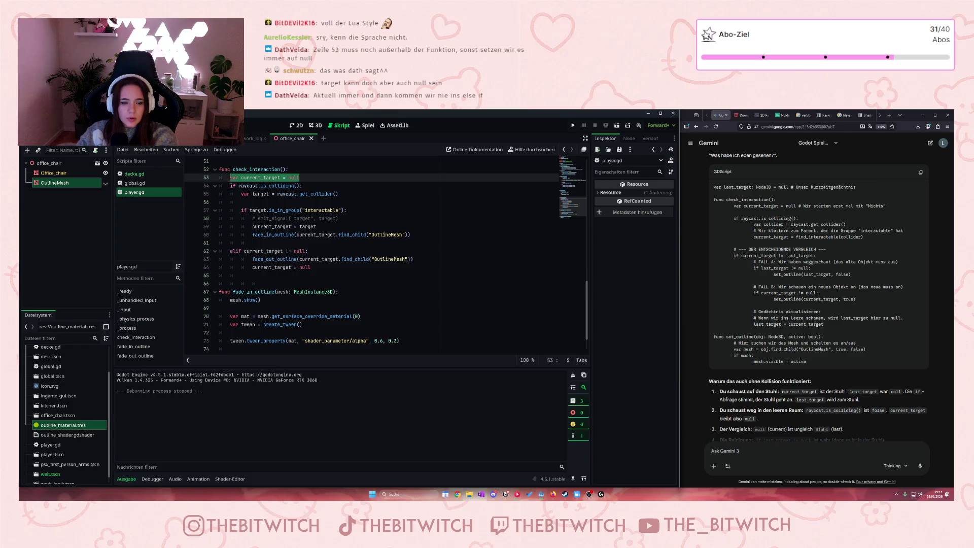
Step: Move 'var current_target = null' out of check_interaction to script level above it, and save
key("ctrl+x")
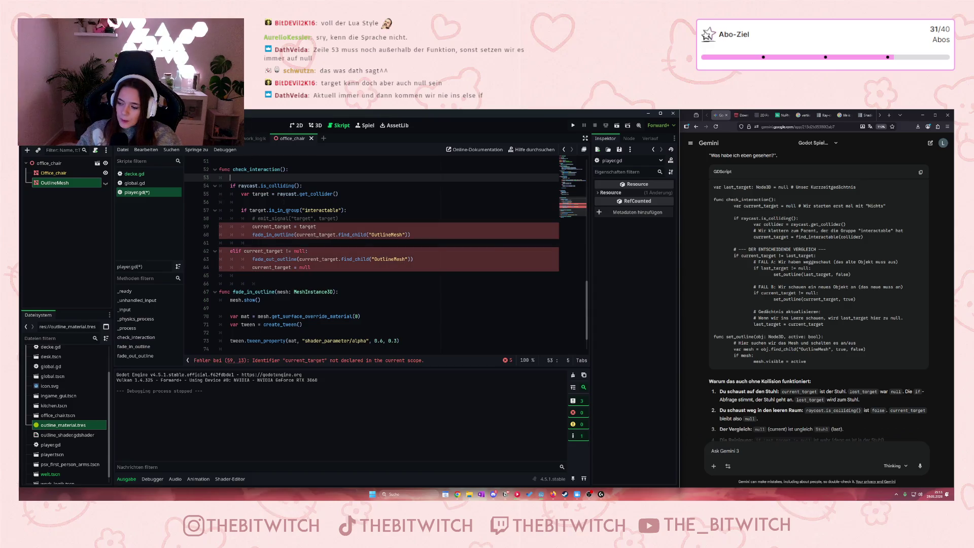
scroll(259, 231, "up", 4)
left_click(258, 253)
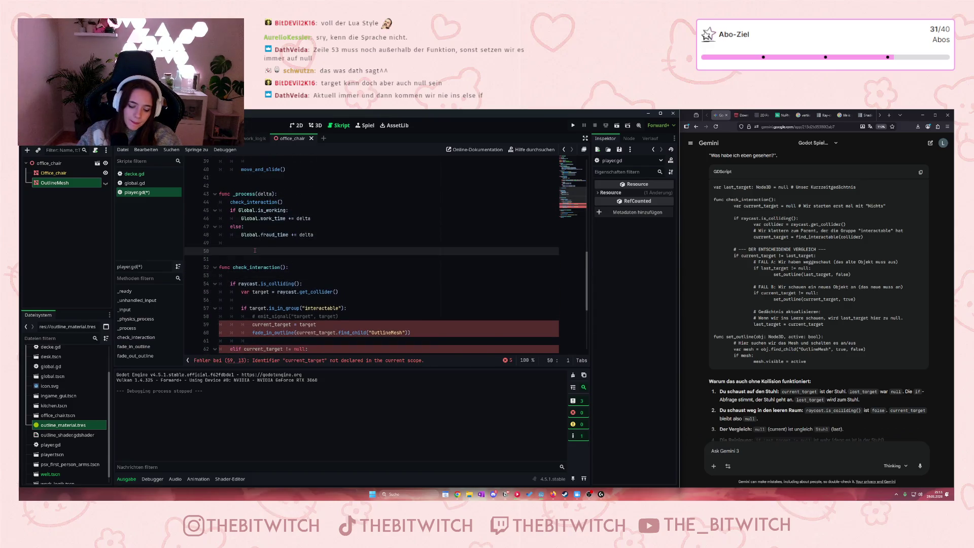
key("ctrl+v")
left_click(260, 291)
scroll(301, 260, "down", 3)
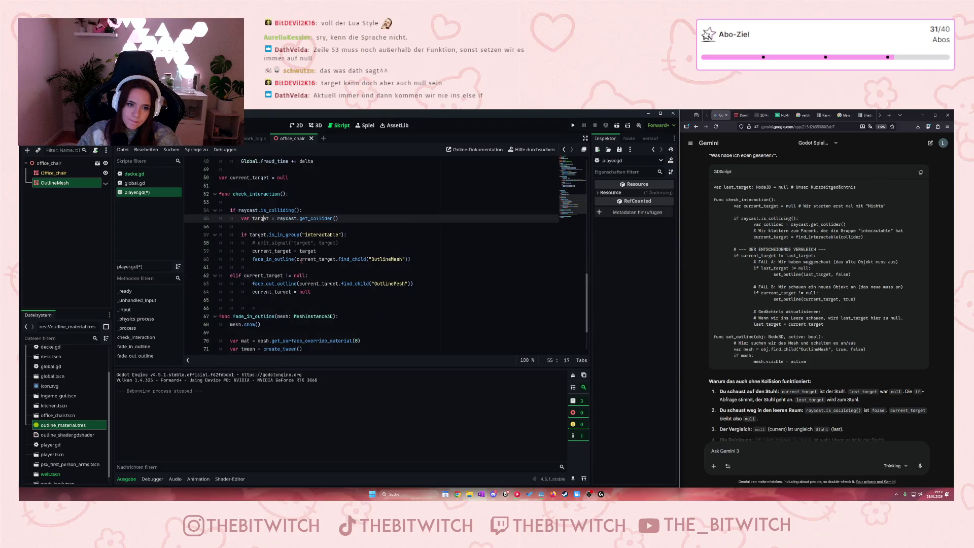
key("ctrl+s")
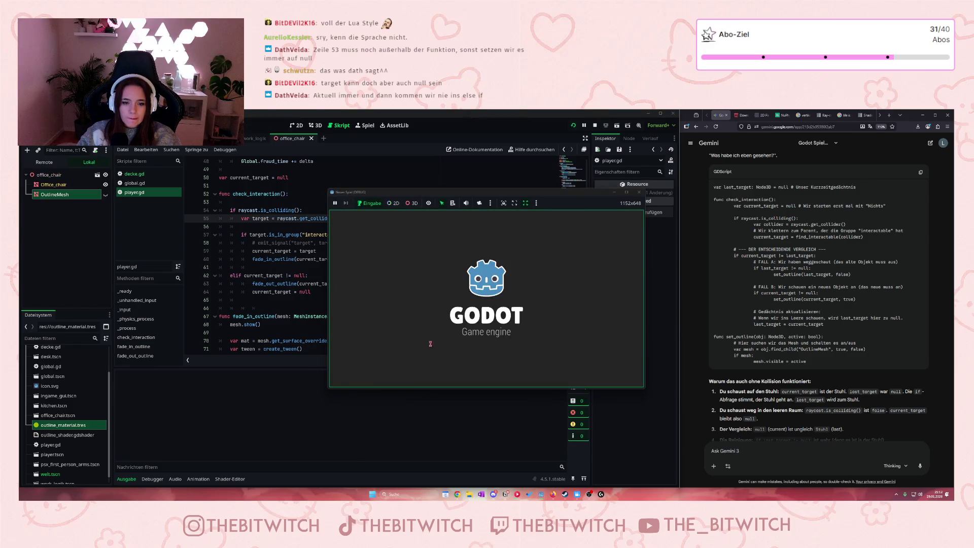
Step: Walk to the office chair in the running game to see its outline, then stop the game
key("w")
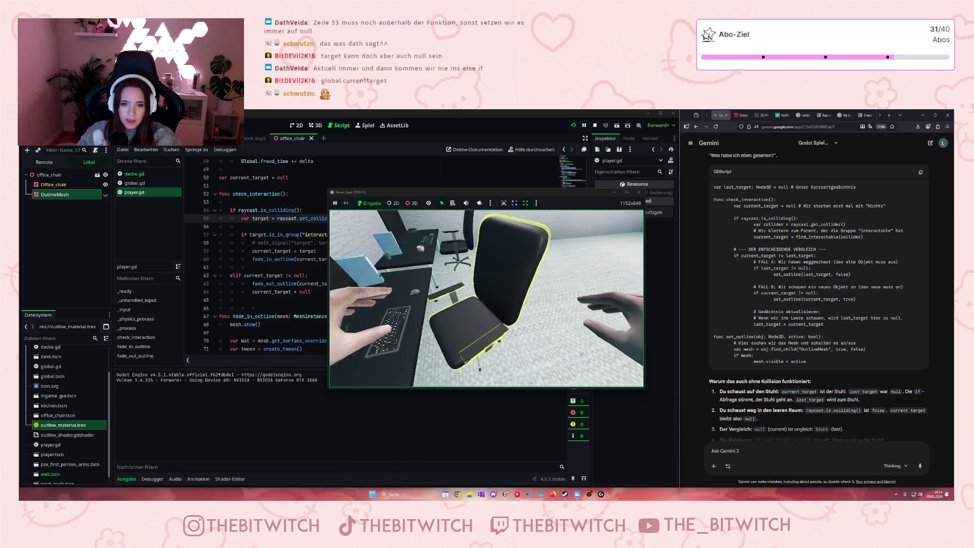
left_click(639, 192)
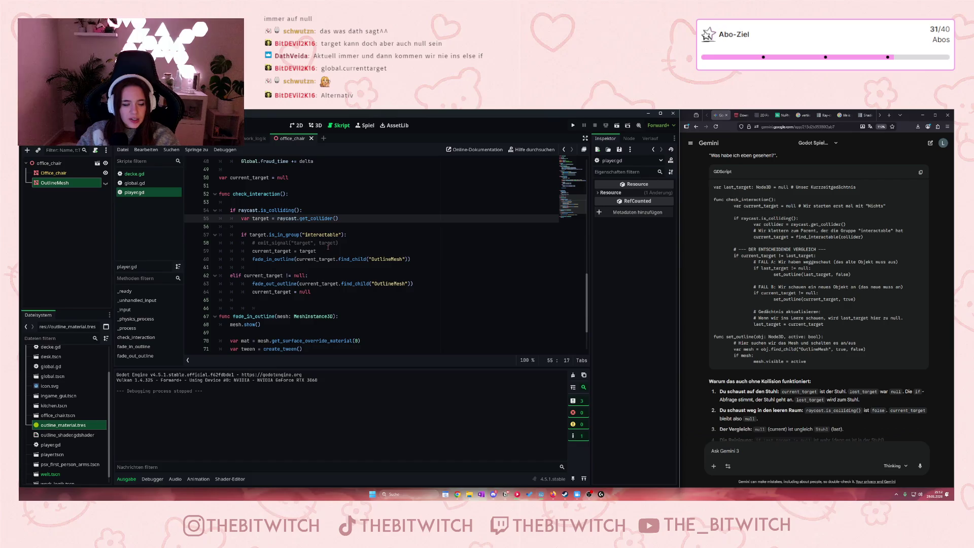
left_click(328, 246)
key("ctrl+s")
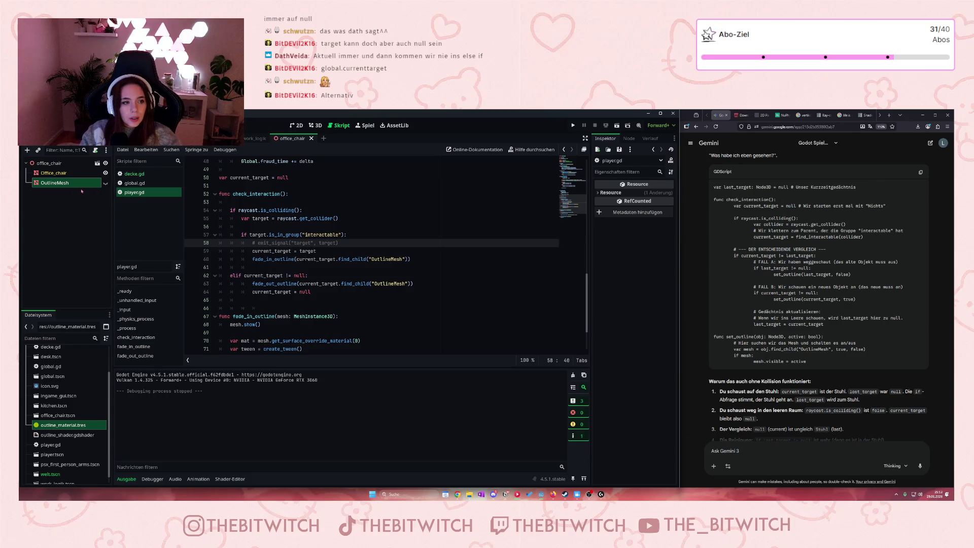
left_click(55, 182)
Step: Set the OutlineMesh shader Alpha to 0.863 and save
scroll(655, 315, "down", 2)
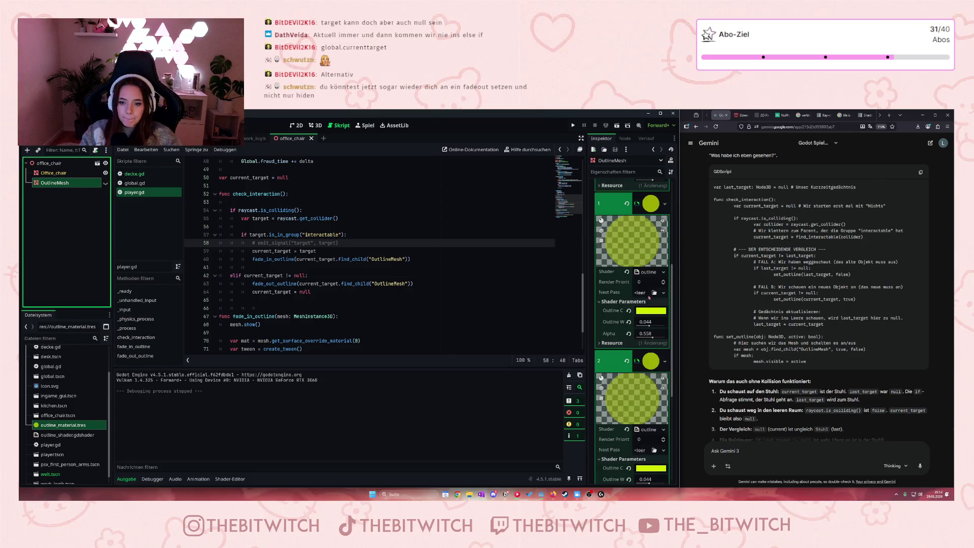
left_click_drag(652, 338, 662, 338)
left_click(421, 318)
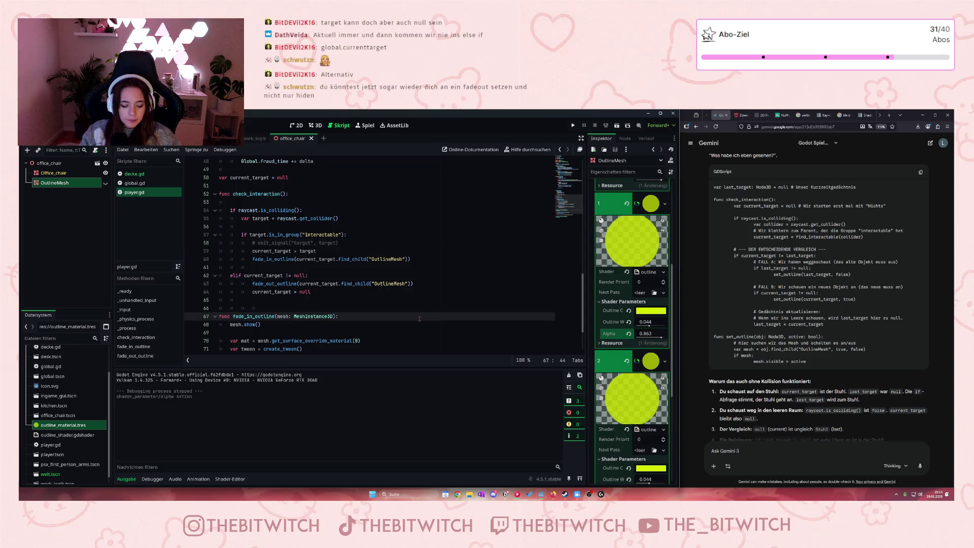
key("ctrl+s")
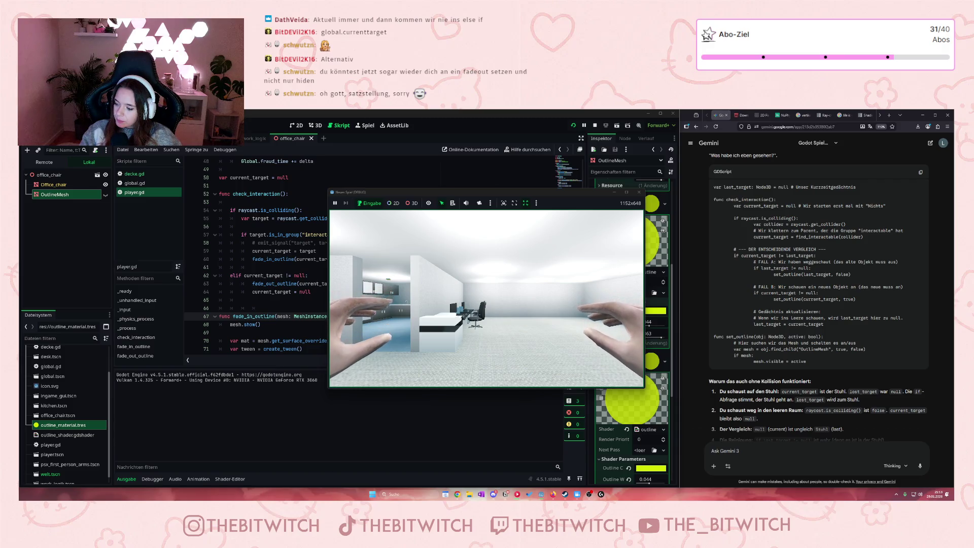
Step: Walk up to the chair in the game to check its outline, then stop the game
key("w")
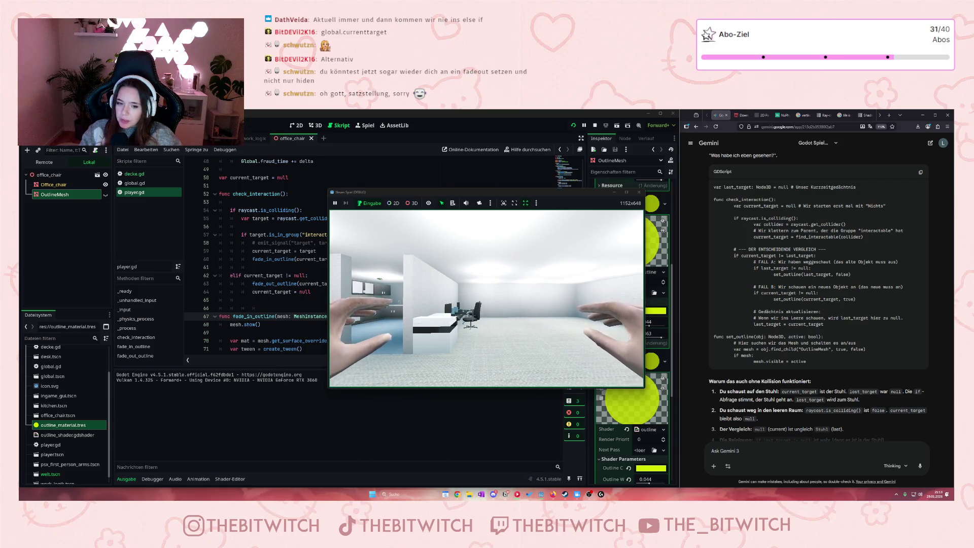
key("w")
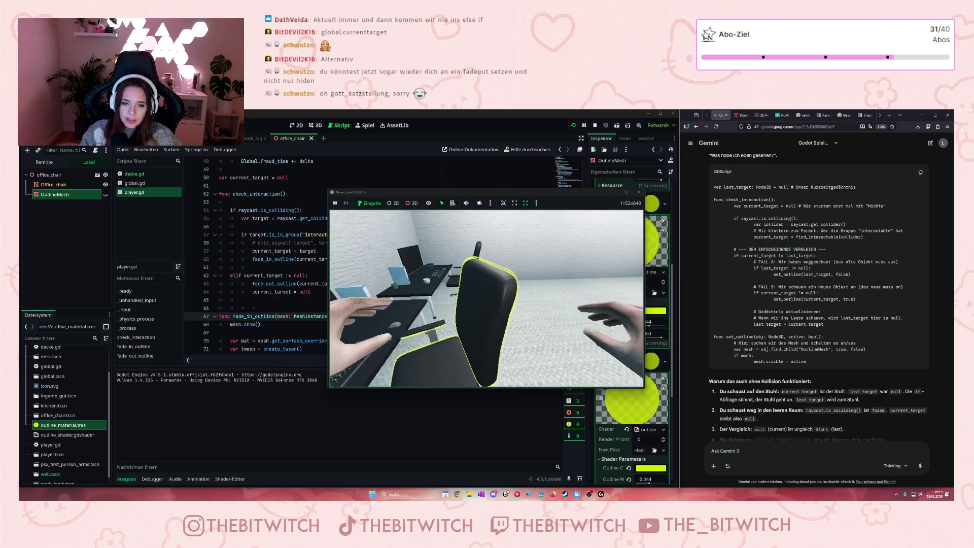
mouse_move(486, 298)
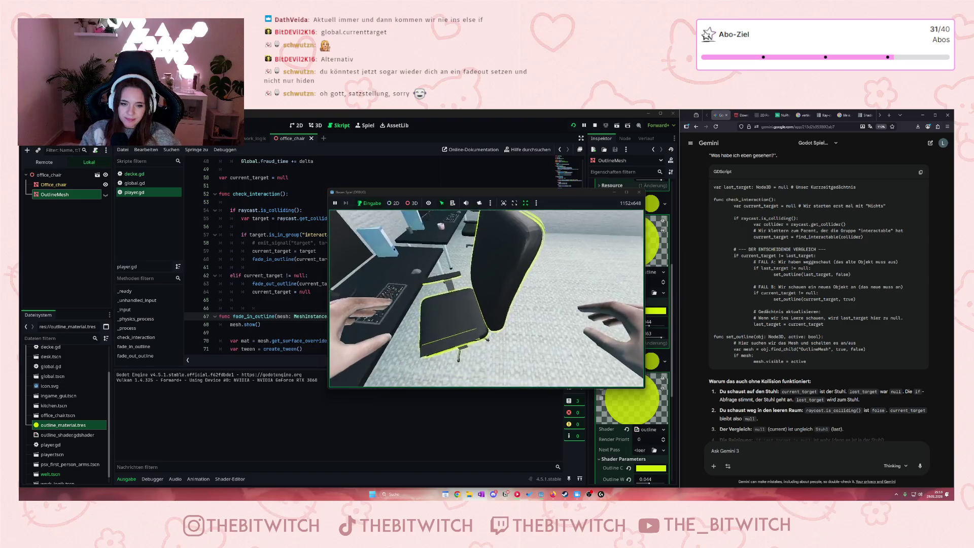
key("s")
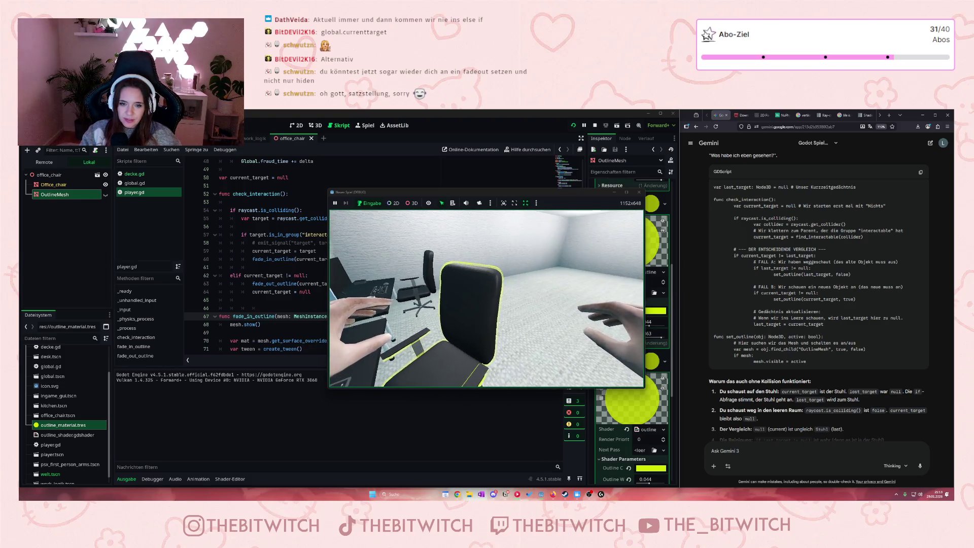
left_click(639, 193)
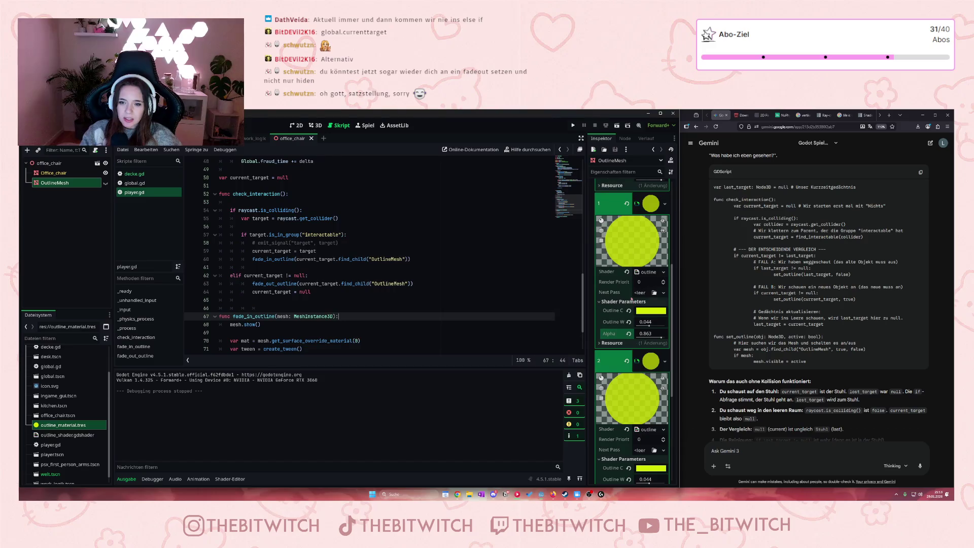
Step: Increase the Outline Width shader parameter to 0.06
left_click(650, 323)
left_click_drag(650, 325, 655, 325)
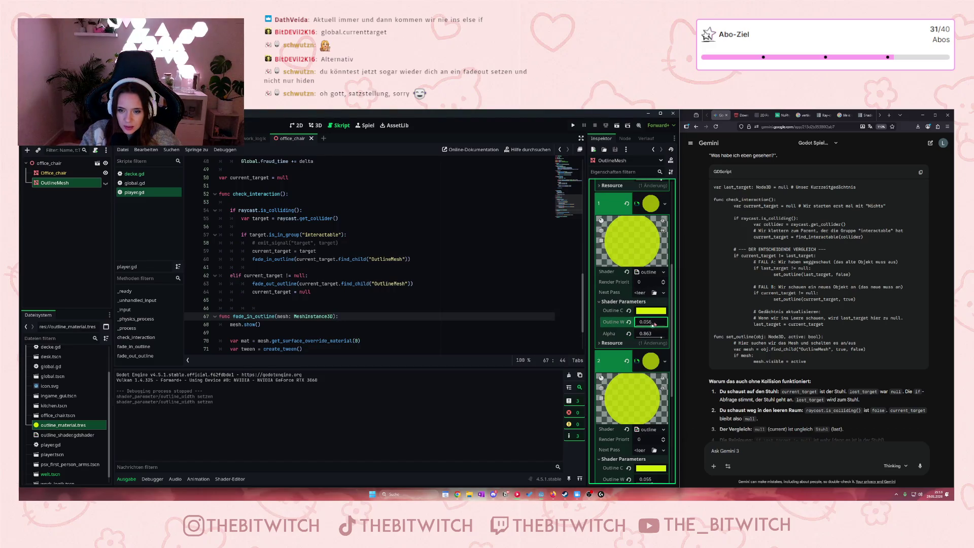
left_click(309, 276)
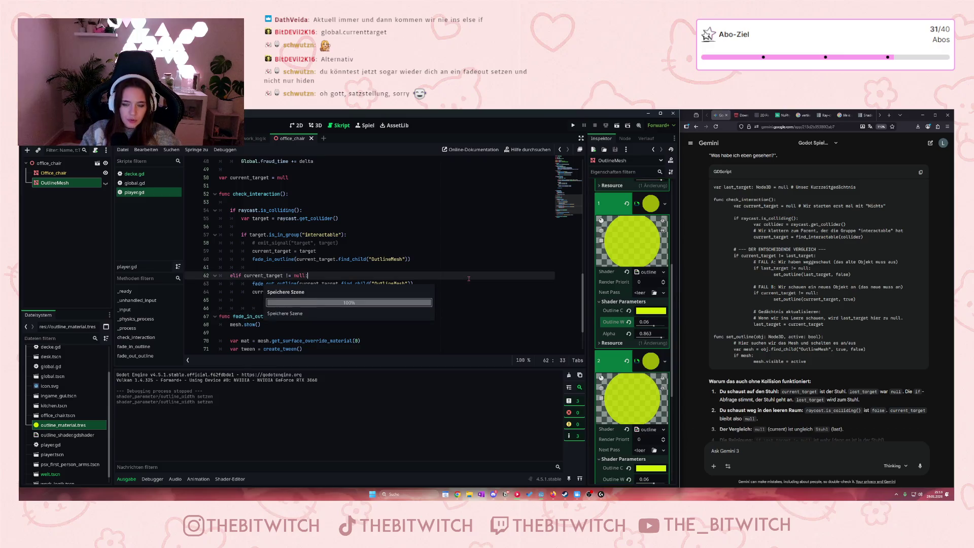
Step: Run the game, walk to the chair to view the wider outline, then quit
left_click(573, 126)
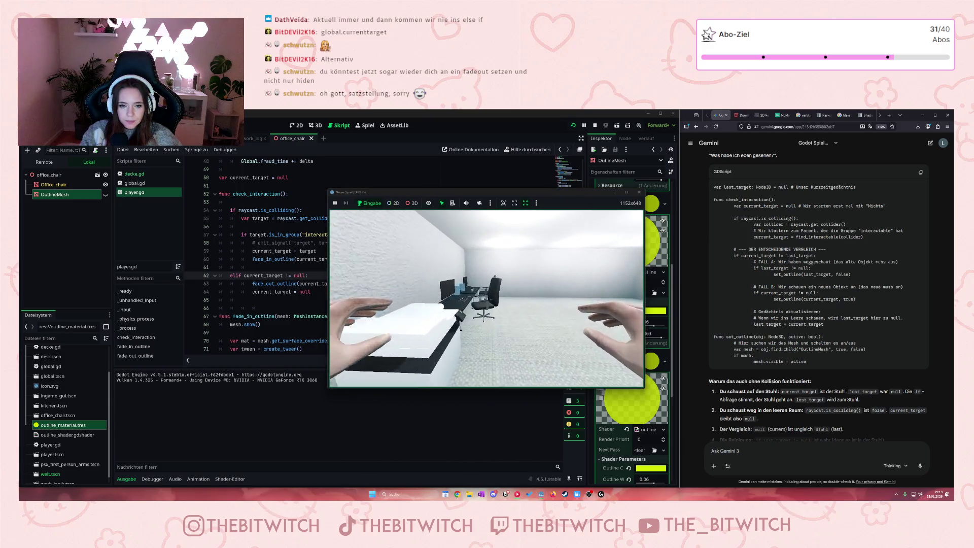
key("w")
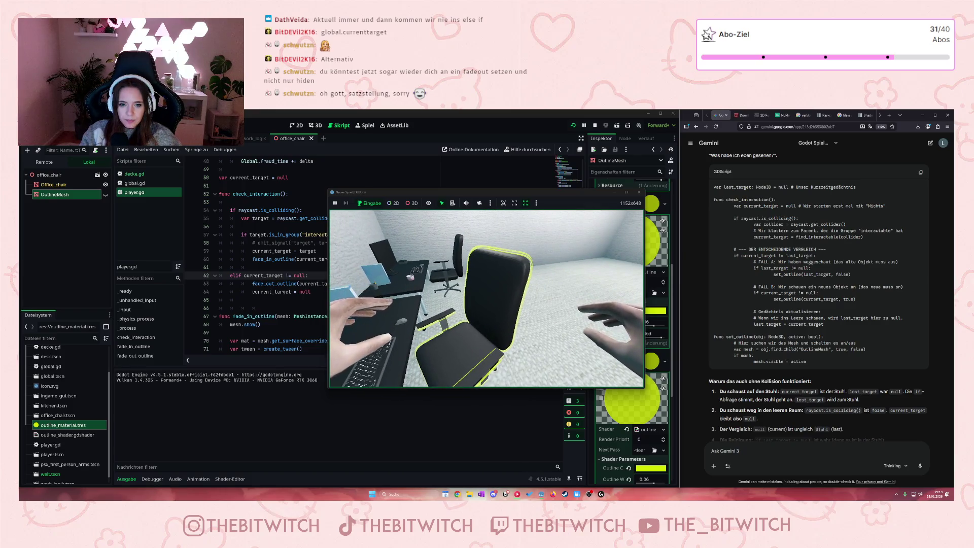
key("w")
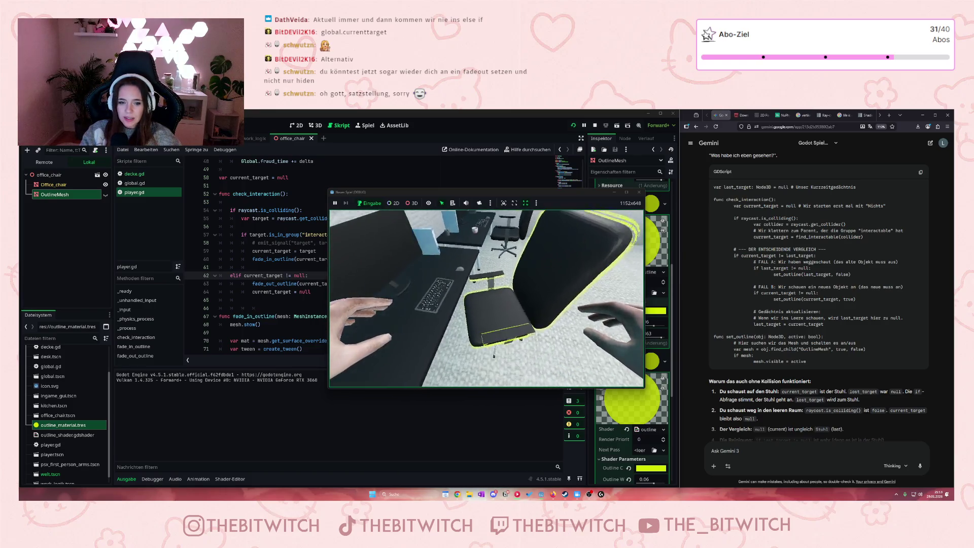
key("w")
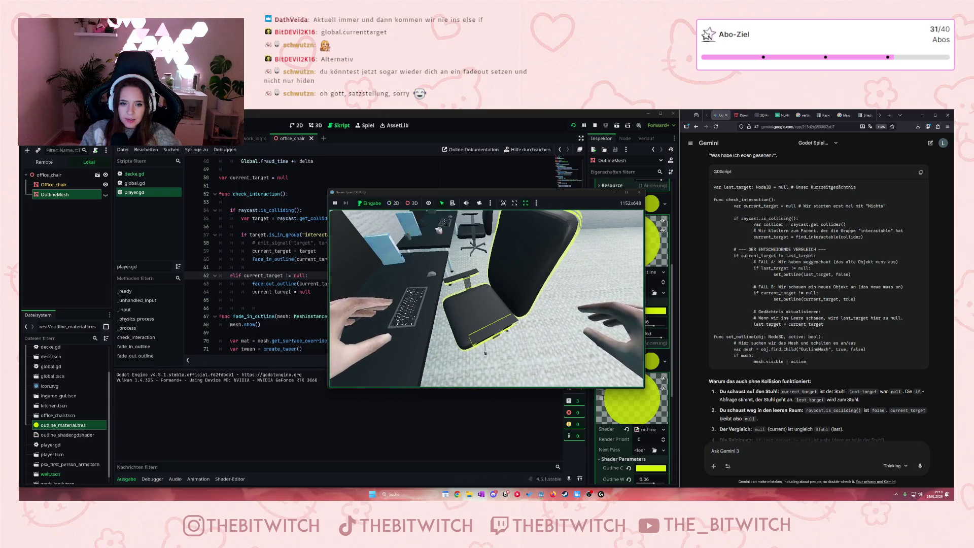
key("F8")
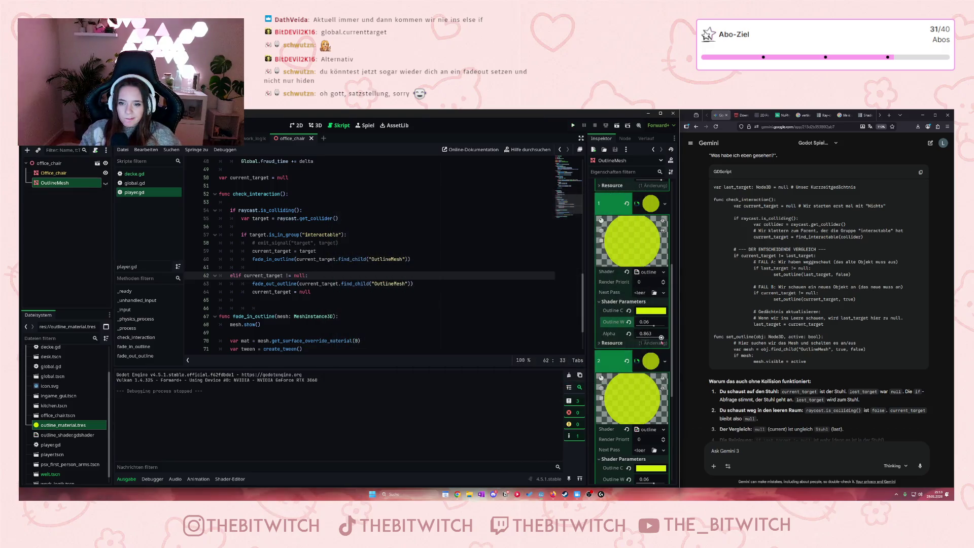
Step: Raise the outline Alpha to 1.0 and save
left_click_drag(661, 337, 683, 335)
left_click(459, 316)
key("ctrl+s")
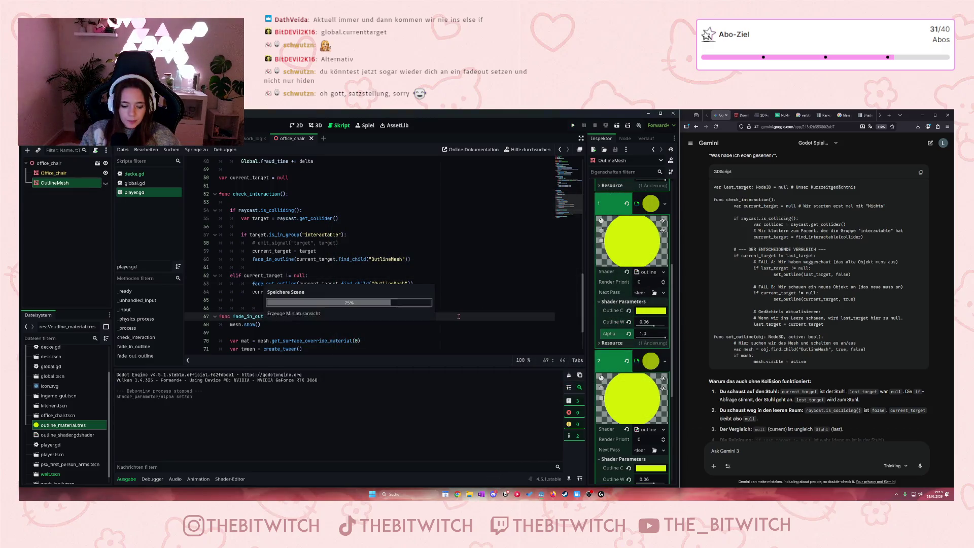
Step: Run the game and walk toward the office chair, hitting the null mesh error
key("F5")
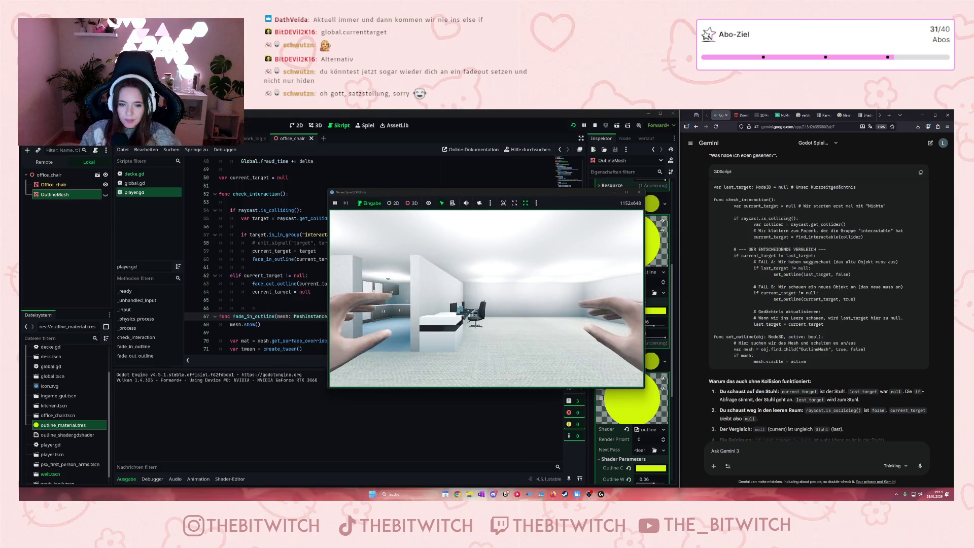
key("w")
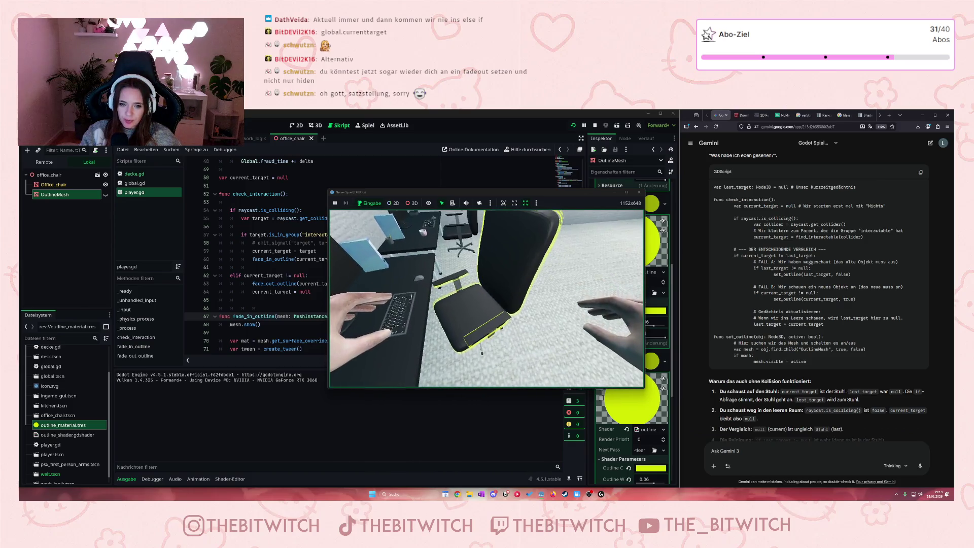
key("w")
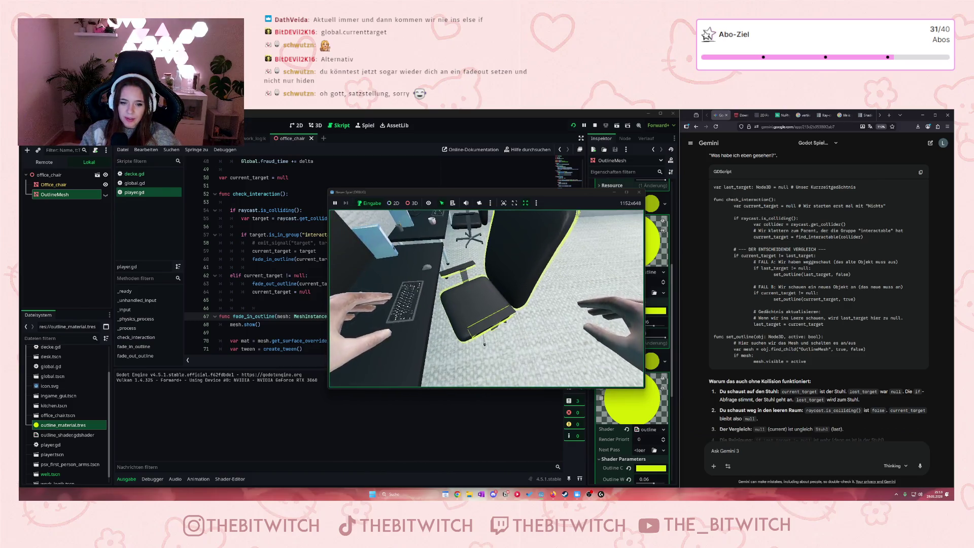
key("w")
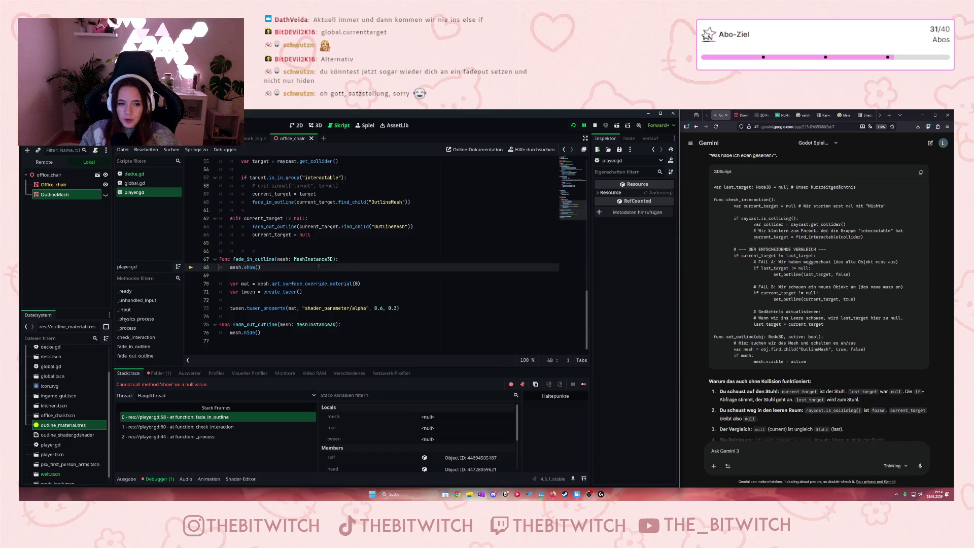
Step: In the work_logik scene, select printer_big and open it in its own editor tab
left_click(300, 274)
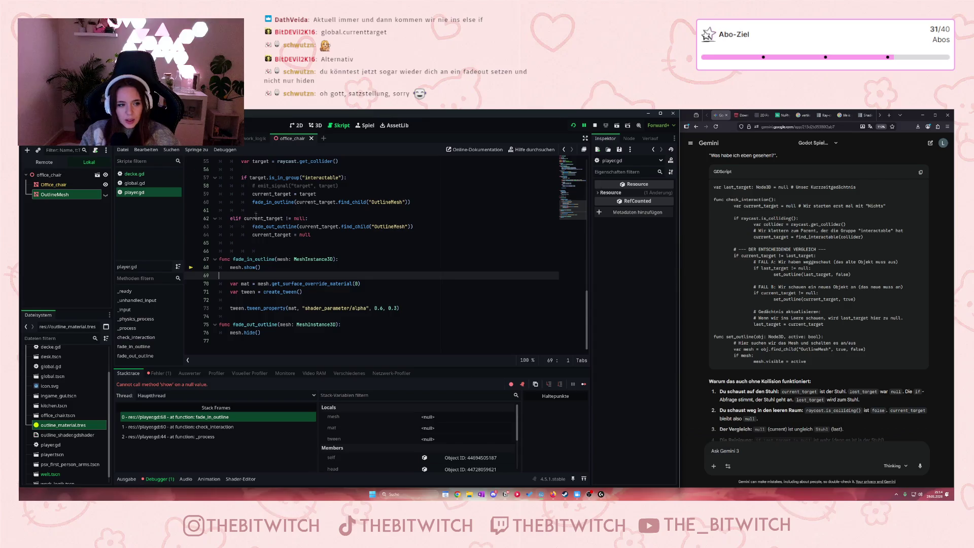
left_click(257, 138)
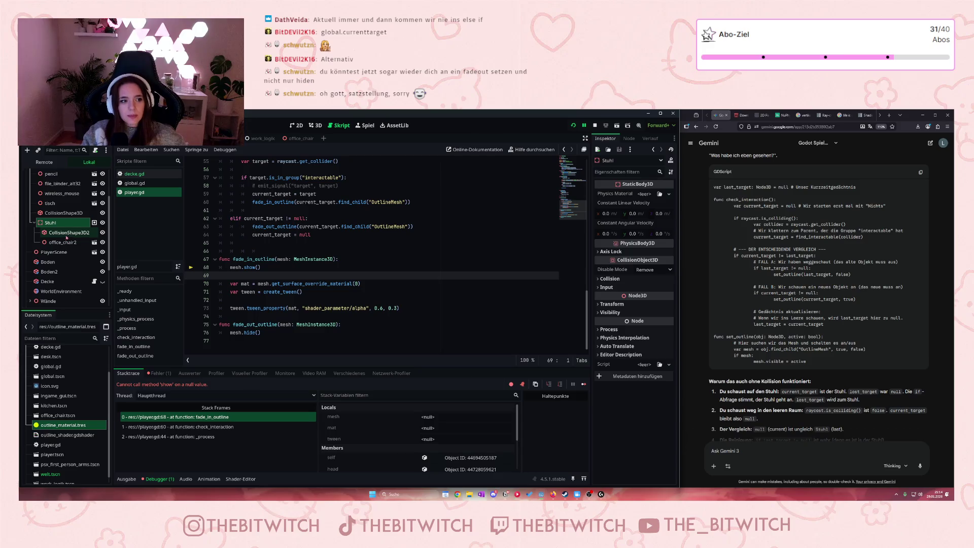
scroll(64, 254, "up", 3)
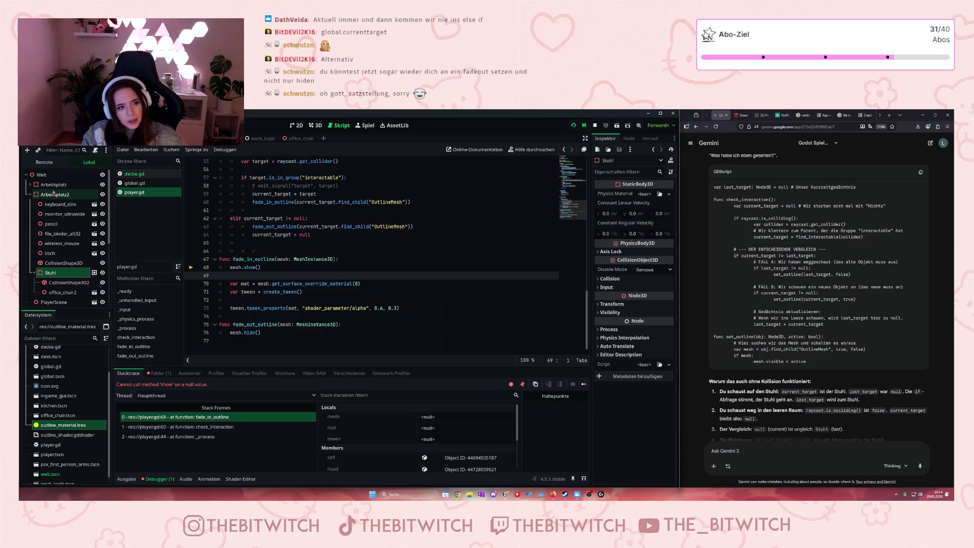
scroll(68, 253, "down", 2)
scroll(66, 254, "down", 5)
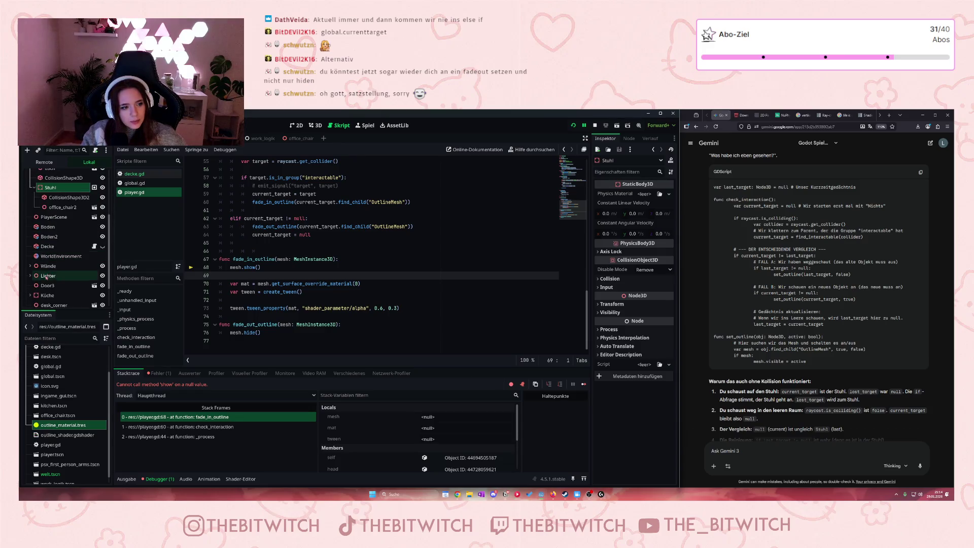
left_click(57, 292)
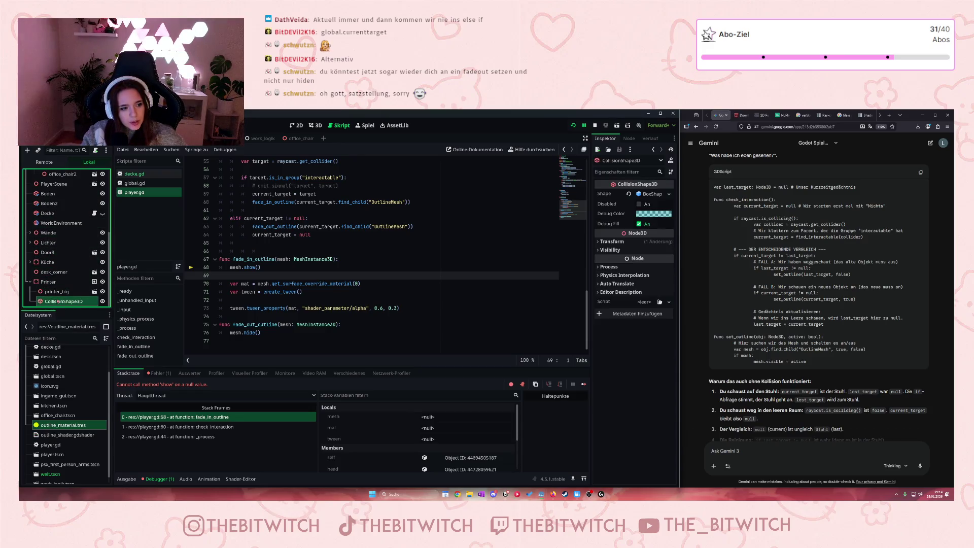
left_click(94, 291)
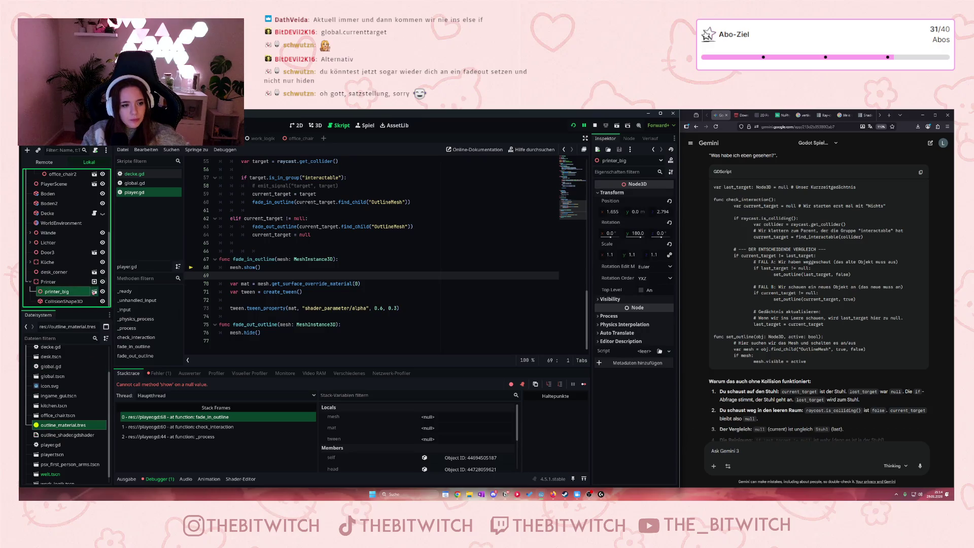
left_click(486, 316)
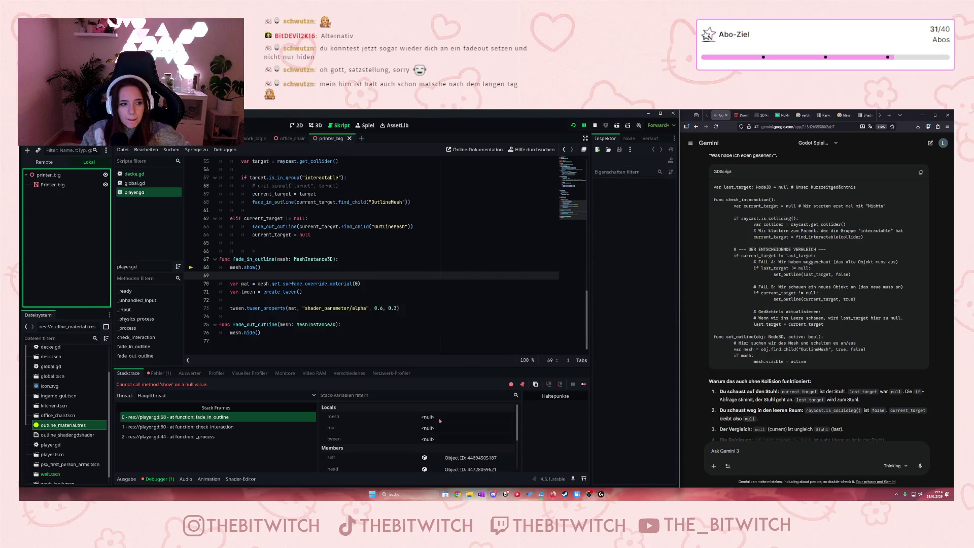
Step: Duplicate the Printer_big mesh and rename the copy OutlineMesh, dismissing the file format alert
left_click(53, 185)
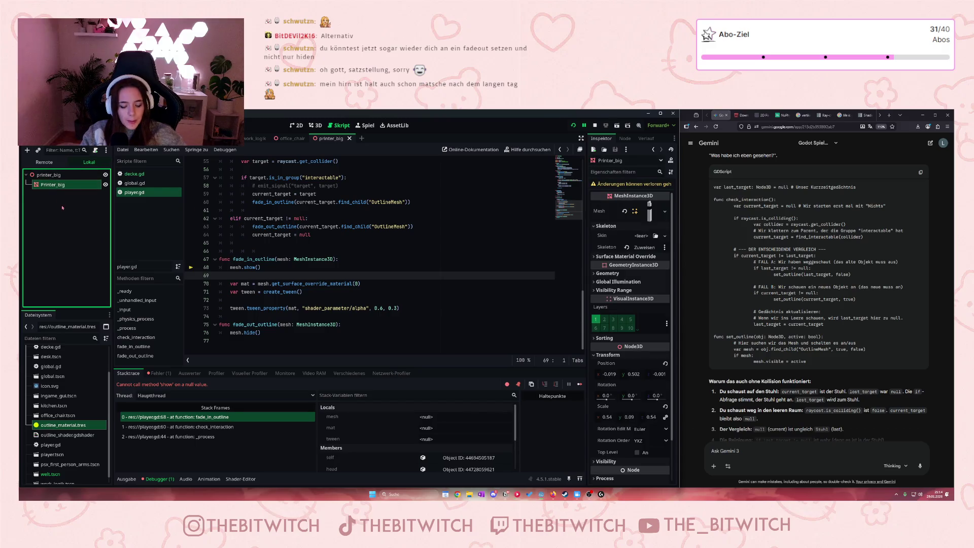
key("ctrl+d")
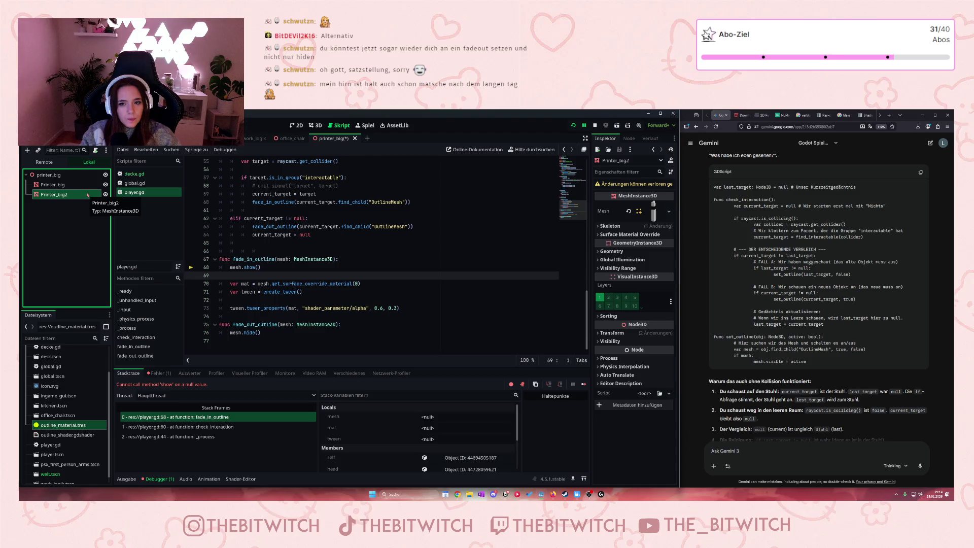
left_click(290, 138)
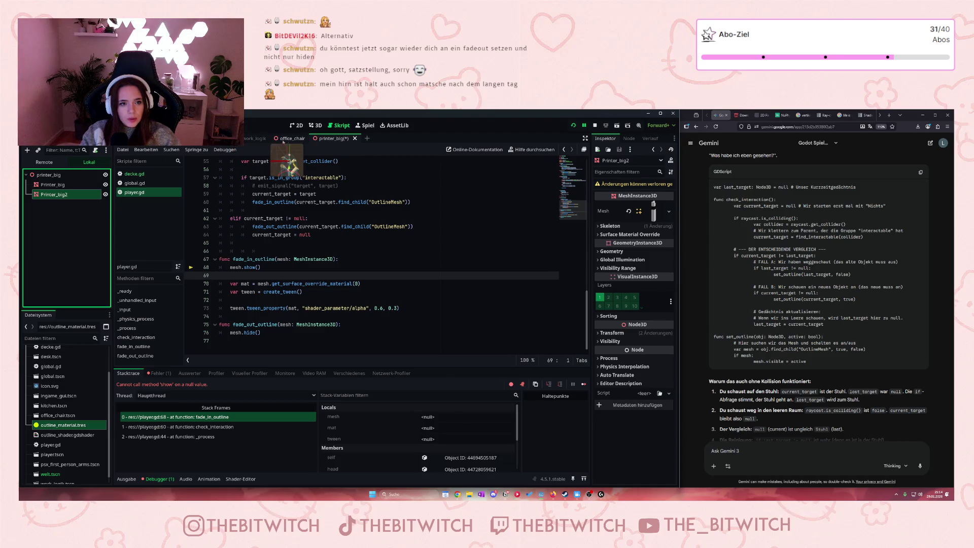
left_click(56, 195)
left_click(337, 138)
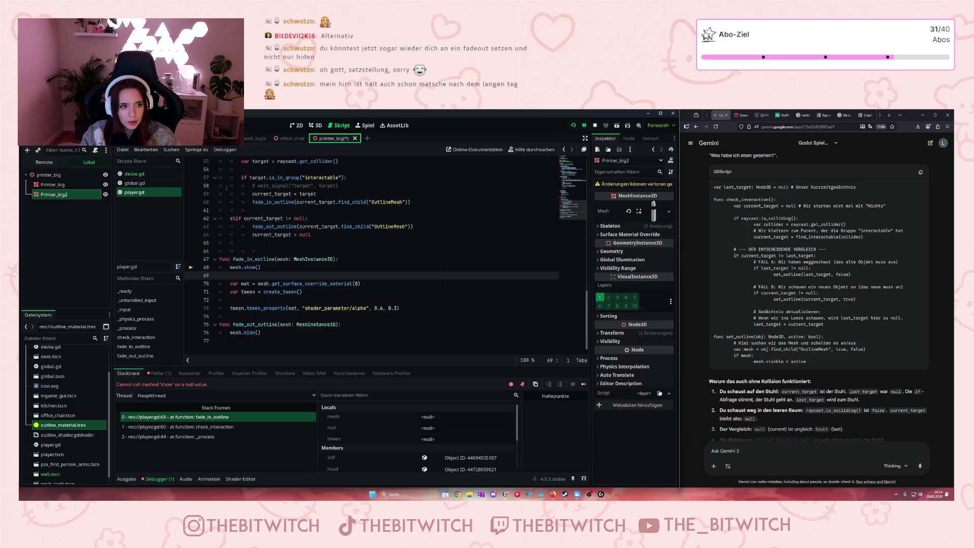
left_click(59, 197)
left_click(62, 196)
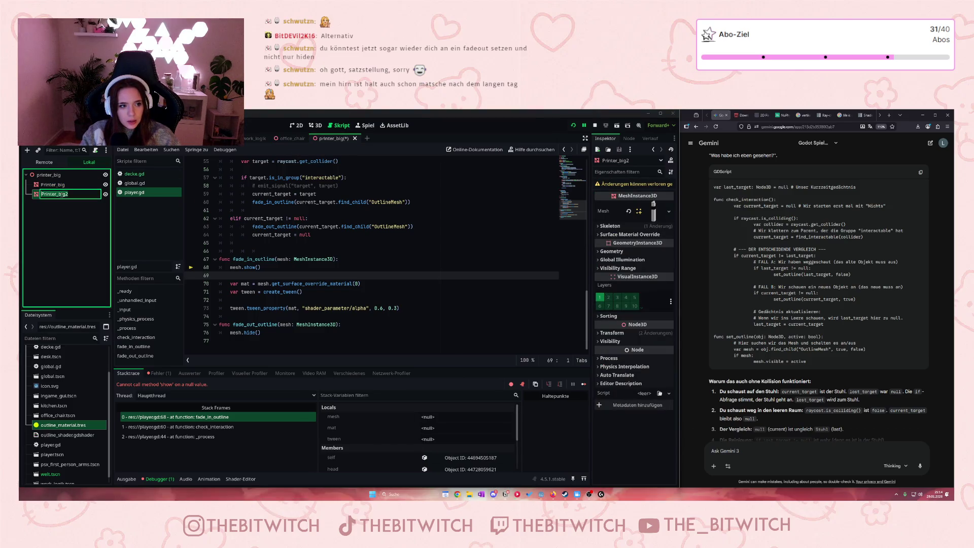
type("Outline")
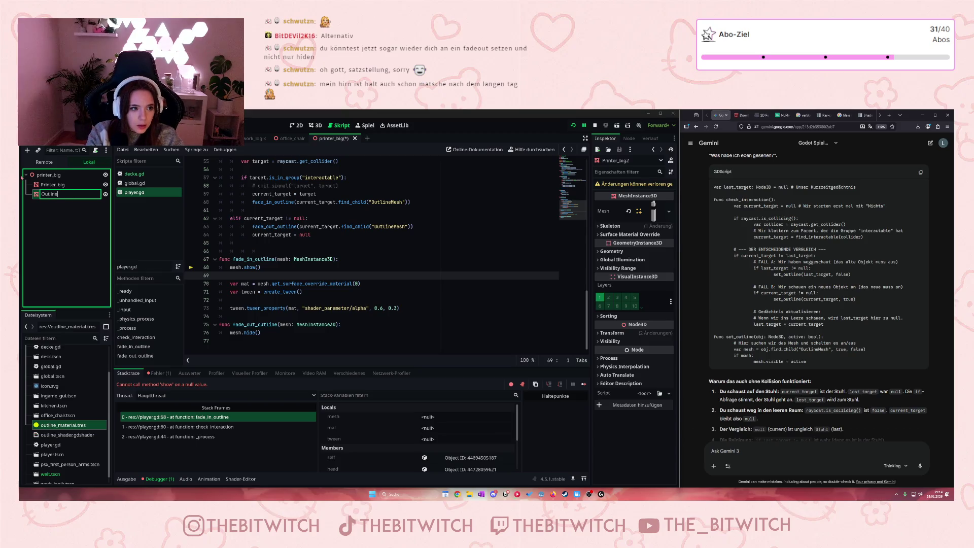
type("Mesh")
key("Return")
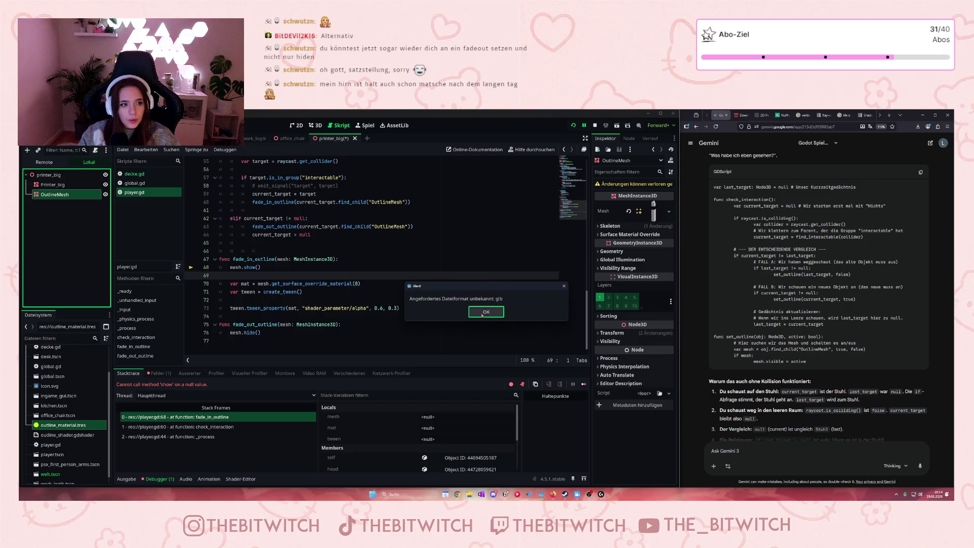
left_click(483, 314)
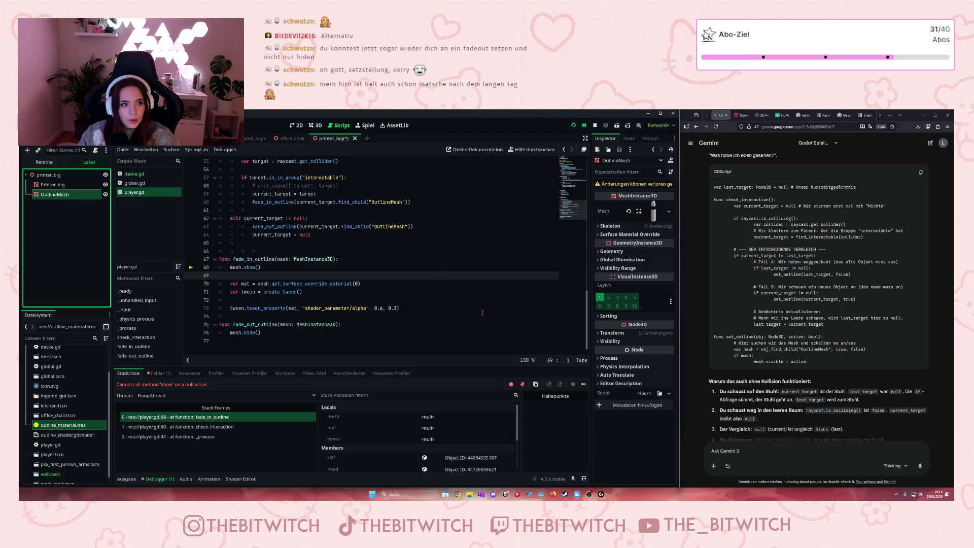
Step: Close the printer_big tab without saving its changes
left_click(354, 139)
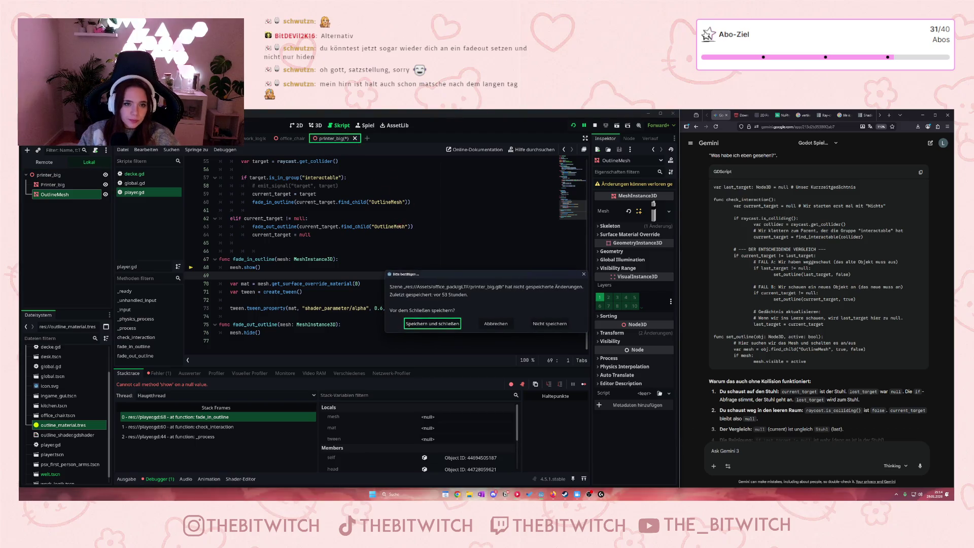
left_click(496, 323)
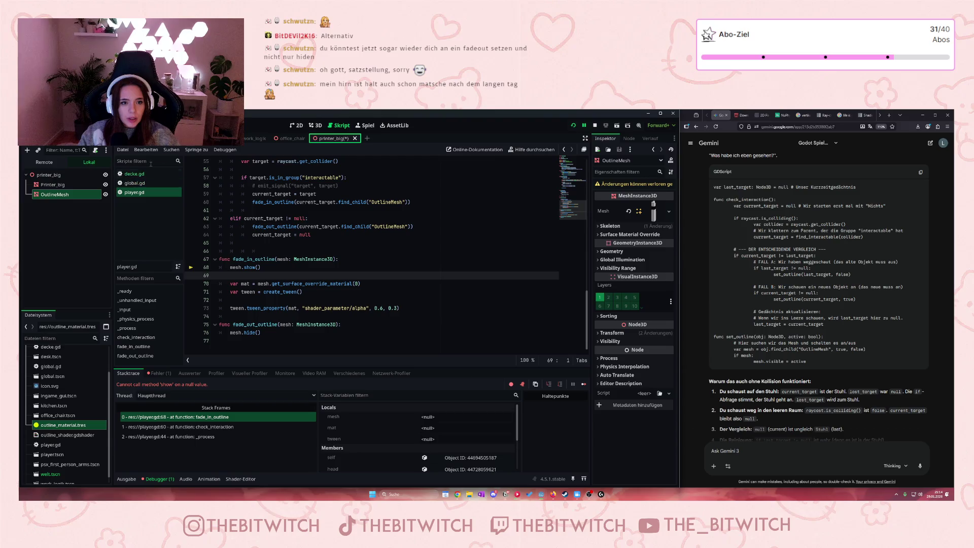
left_click(354, 139)
left_click(550, 325)
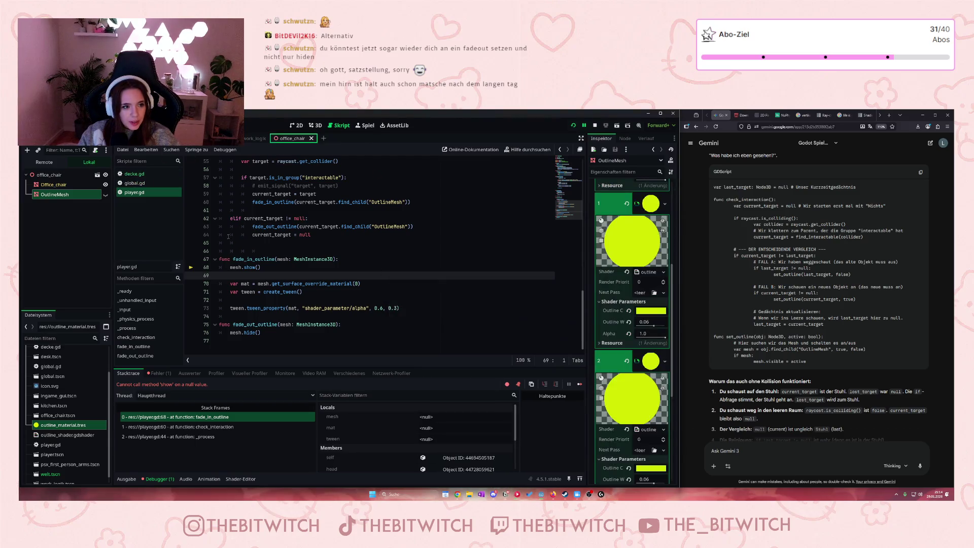
Step: Create a new inherited scene from printer_big and save it as printer_big.tscn
left_click(258, 138)
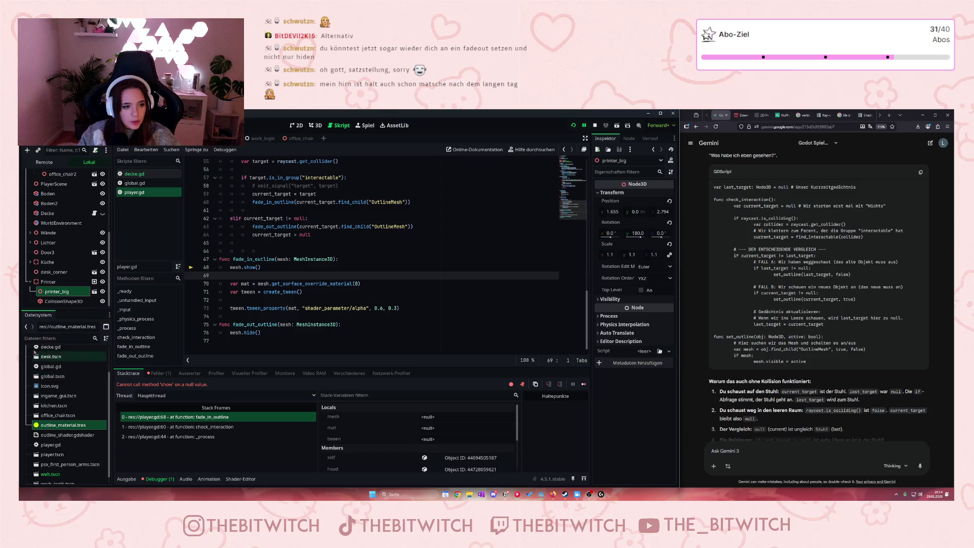
left_click(95, 293)
left_click(424, 315)
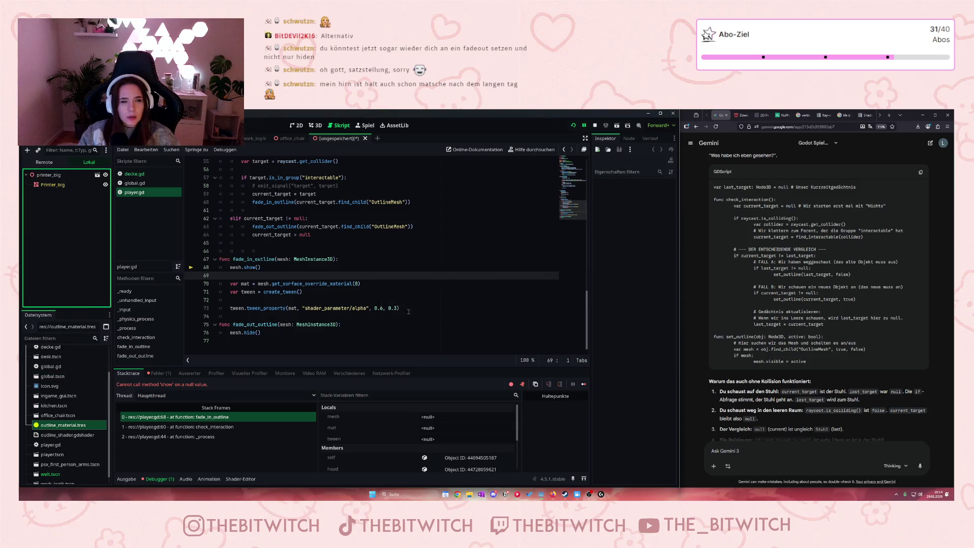
left_click(372, 226)
key("ctrl+s")
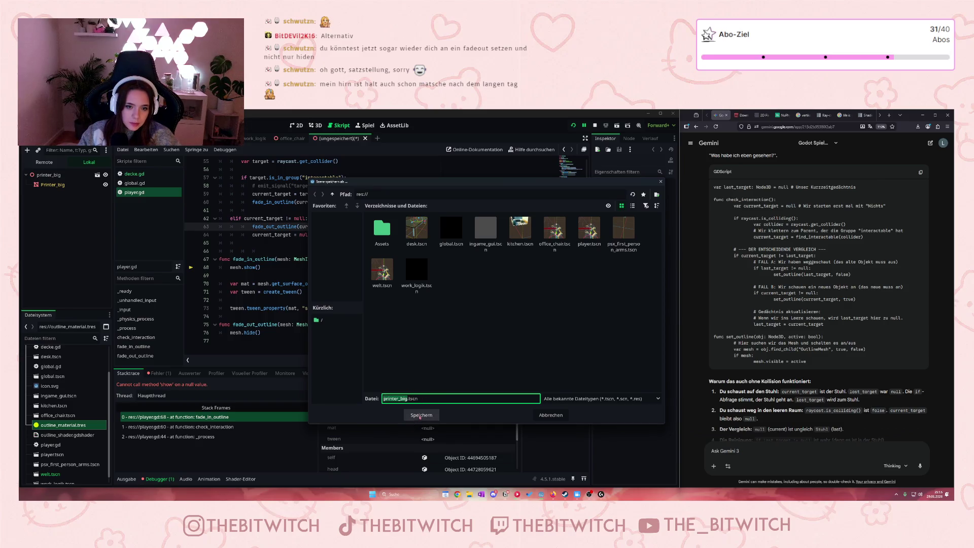
left_click(420, 415)
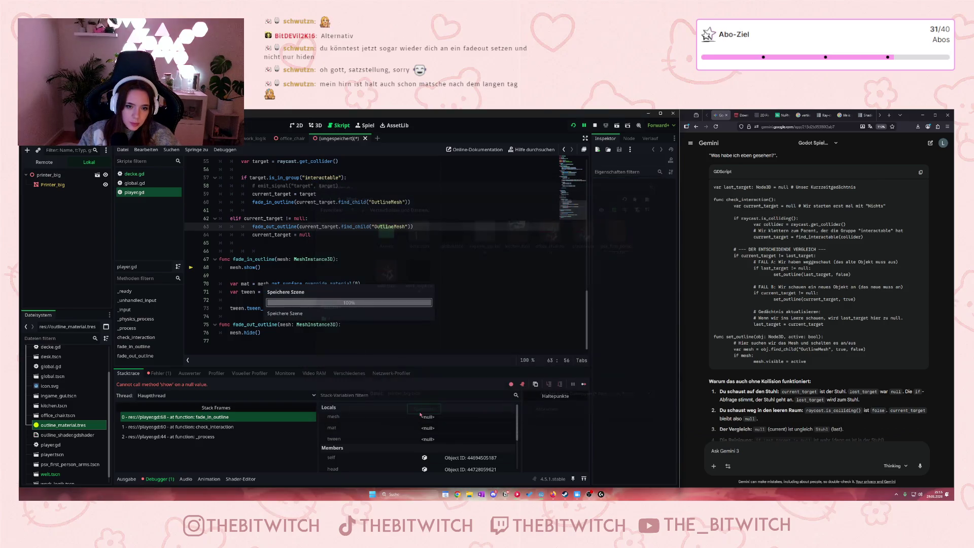
left_click(64, 184)
Step: Duplicate the printer mesh and name the copy OutlineMesh
key("ctrl+d")
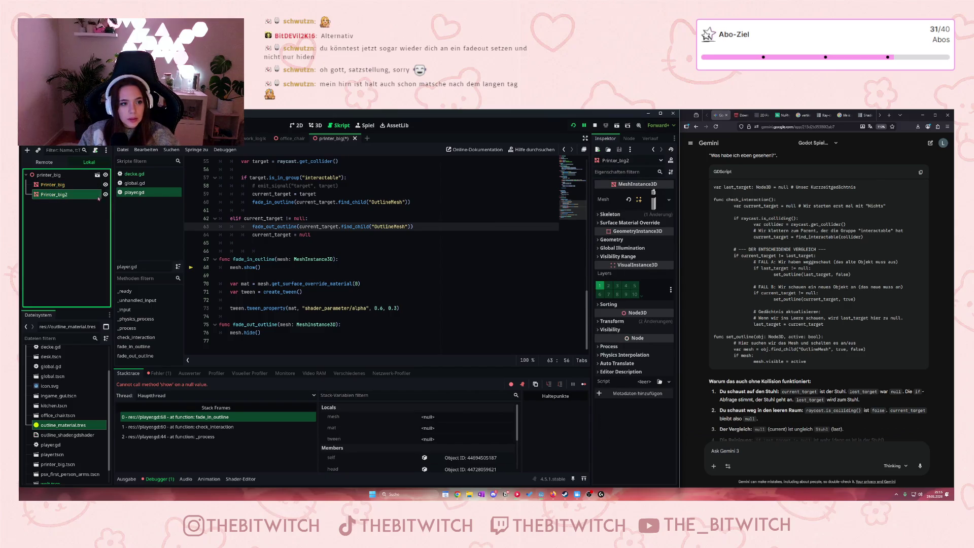
double_click(64, 195)
type("Outl")
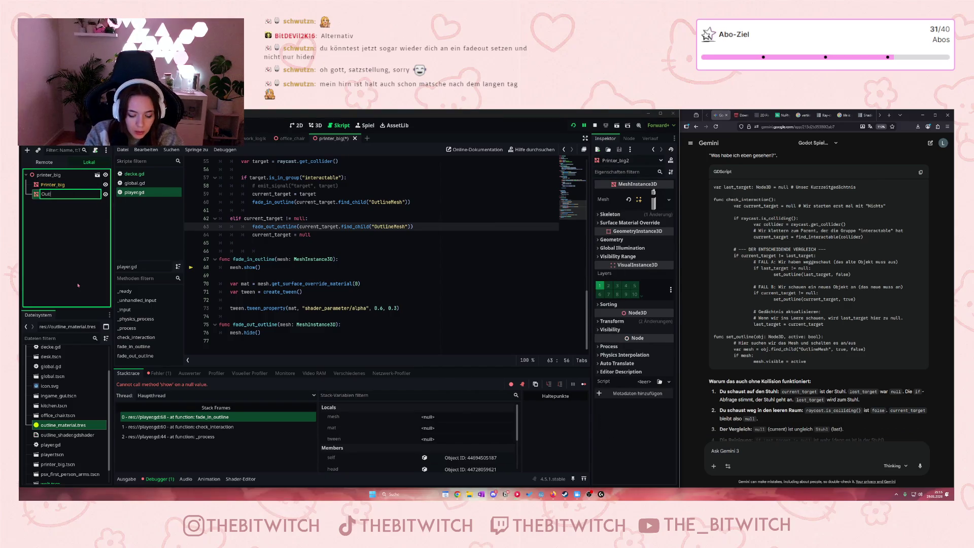
type("ineMesh")
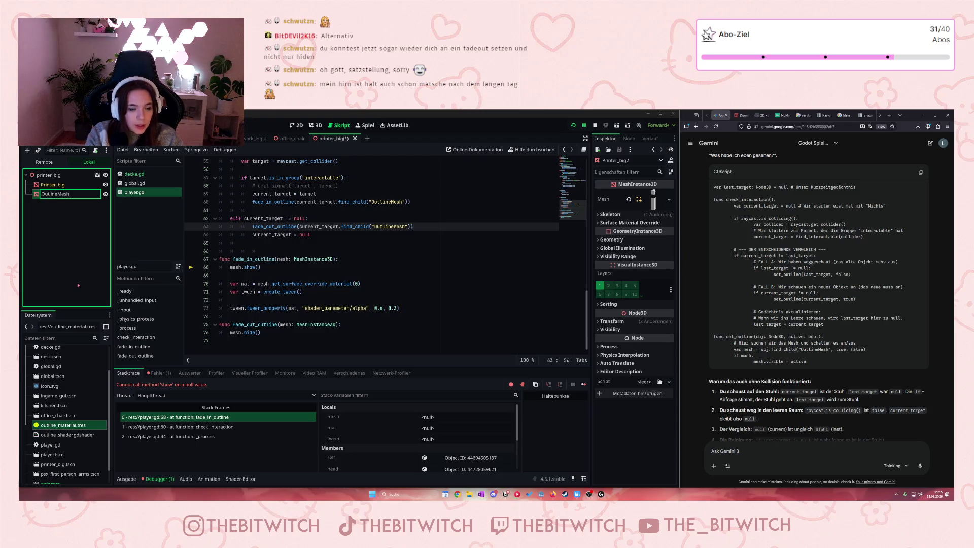
Step: Inspect the office chair's OutlineMesh material setup for reference
left_click_drag(219, 235, 263, 251)
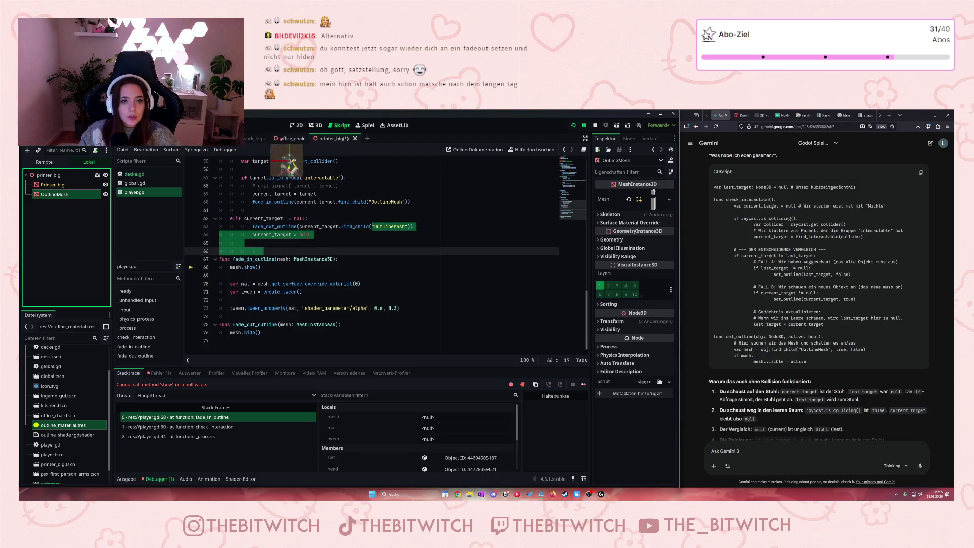
left_click(293, 138)
left_click(47, 174)
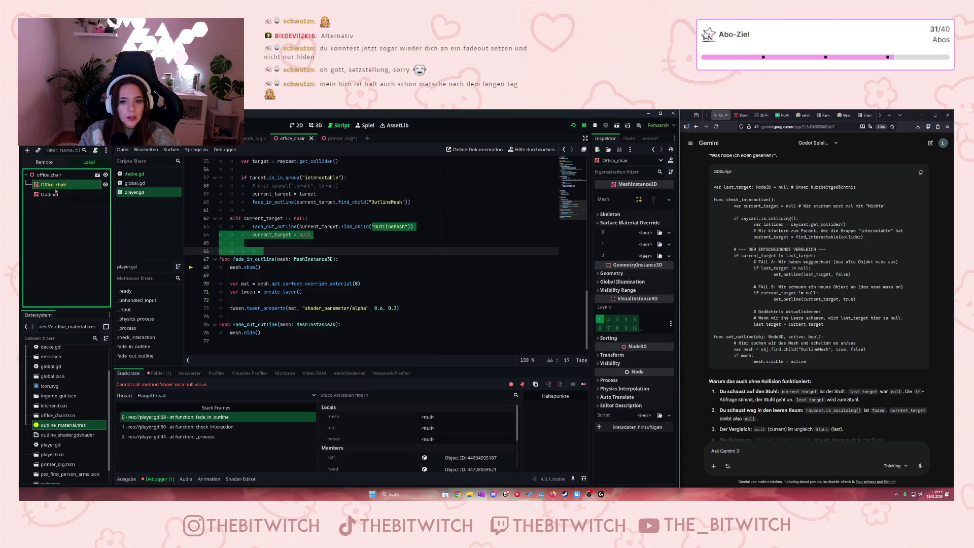
left_click(53, 194)
scroll(653, 287, "up", 5)
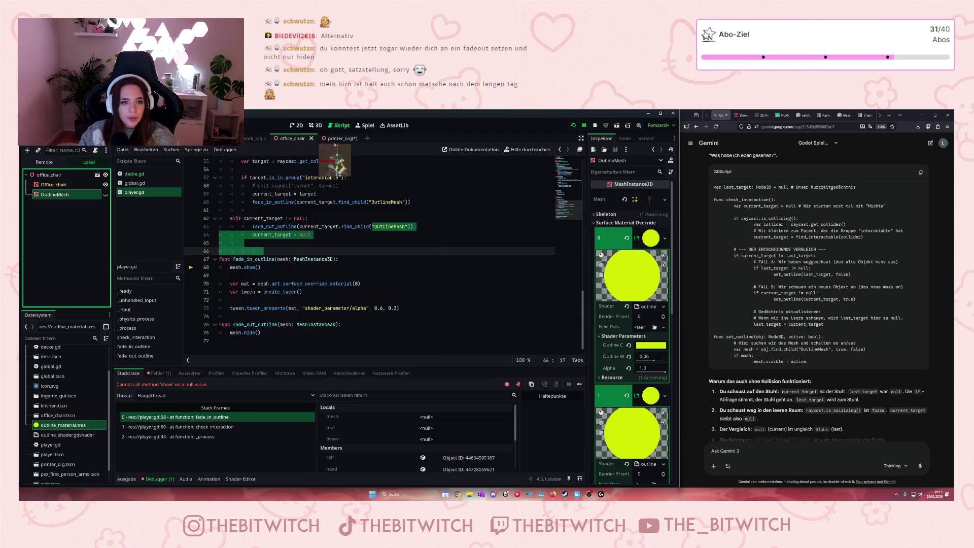
Step: Assign outline_material.tres to the OutlineMesh's surface material override slots 0, 1 and 2
left_click(334, 138)
left_click(631, 223)
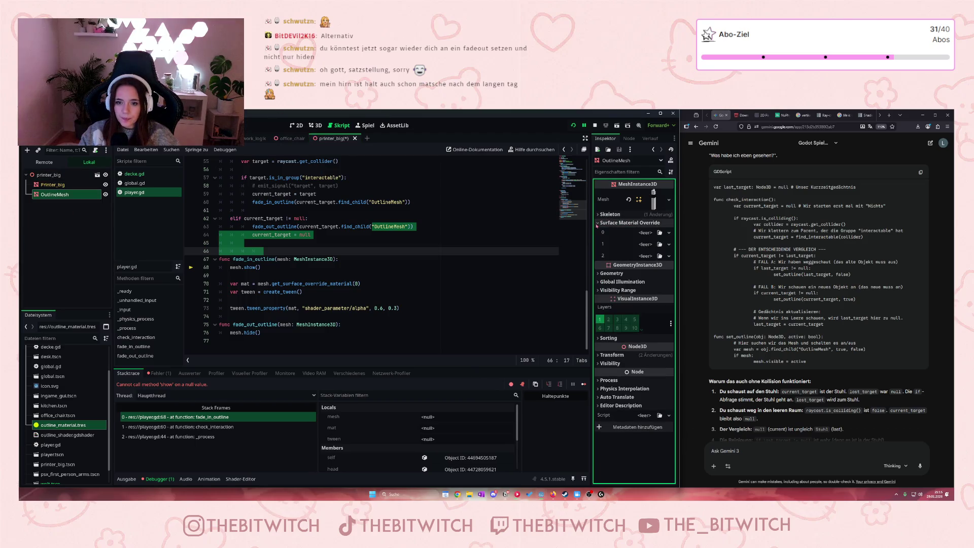
left_click_drag(36, 425, 655, 237)
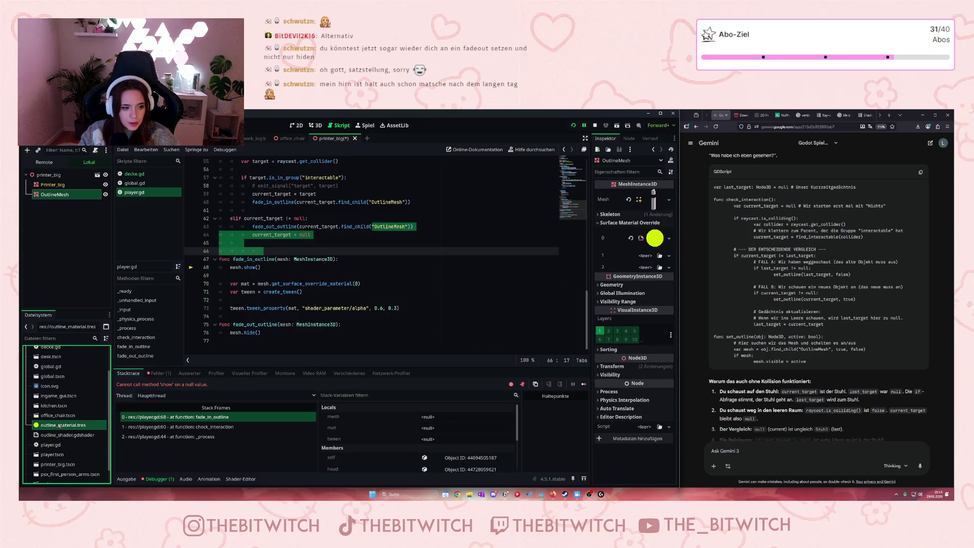
left_click_drag(59, 425, 655, 261)
mouse_move(59, 425)
left_mouse_down()
mouse_move(423, 383)
mouse_move(654, 289)
mouse_move(655, 278)
left_mouse_up()
left_click(652, 261)
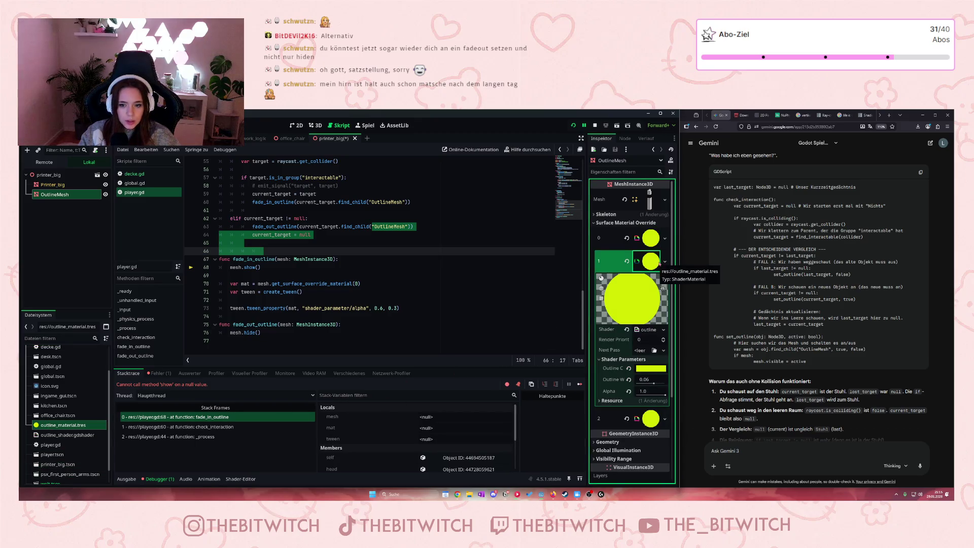
Step: Save the printer scene and launch the game
left_click(406, 283)
key("ctrl+s")
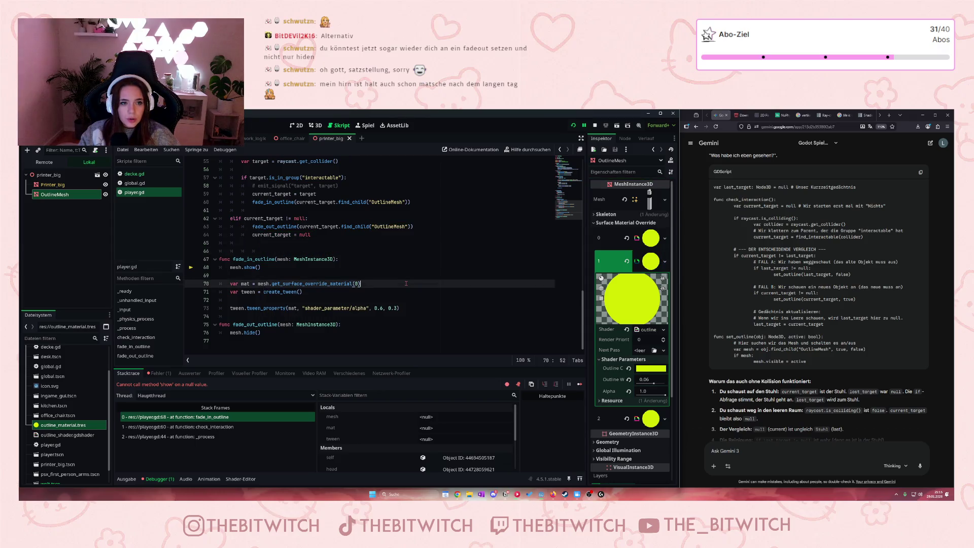
left_click(589, 128)
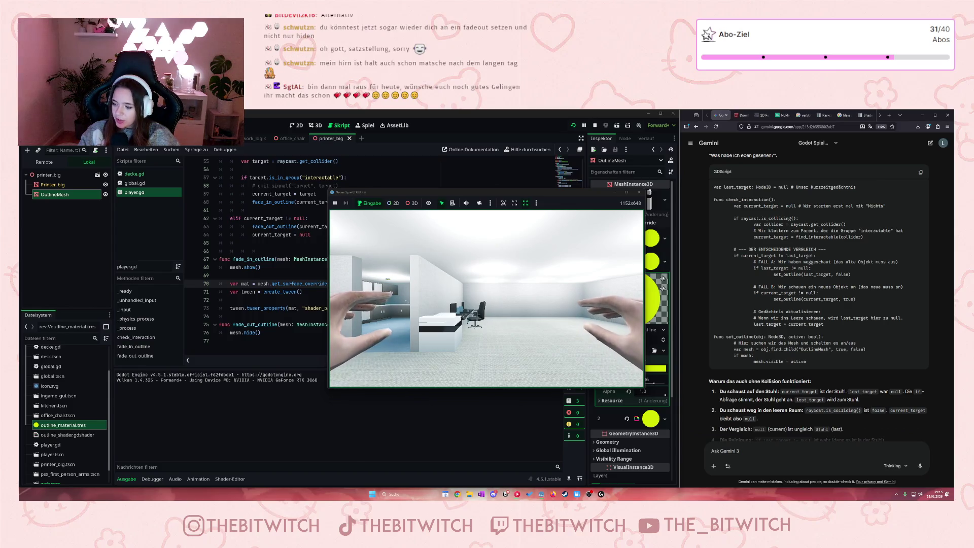
Step: Walk toward the chair, then fix line 68's indentation and remove the stray 'ww' on line 70
key("w")
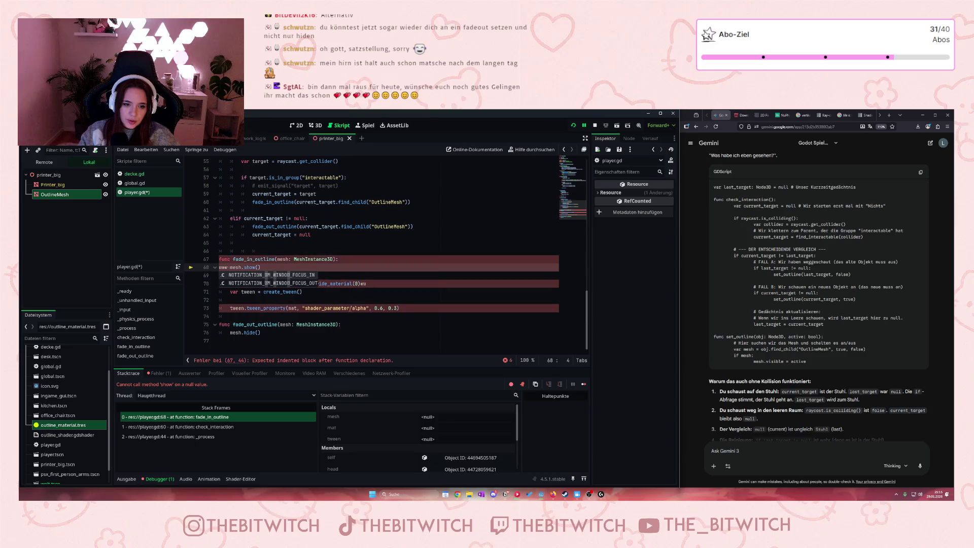
left_click(338, 302)
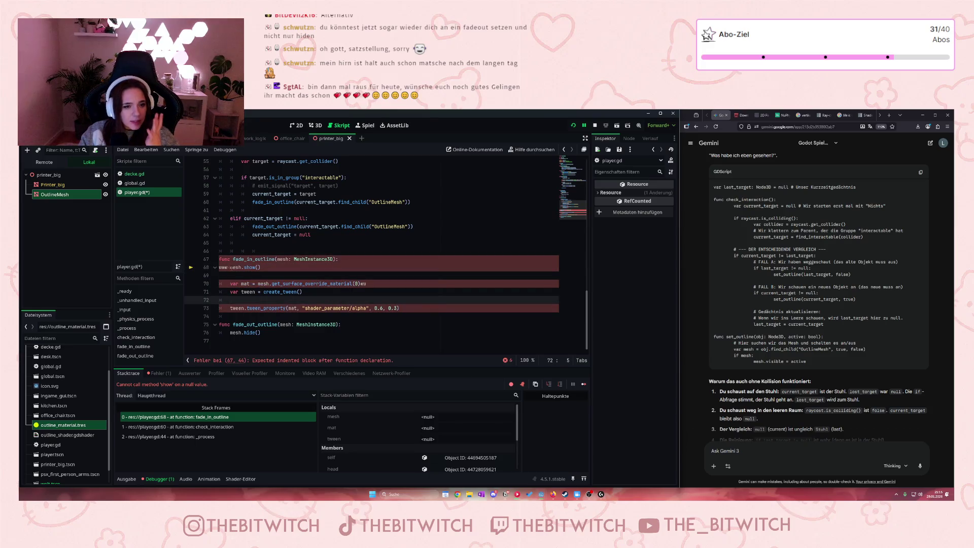
left_click(219, 267)
key("Tab")
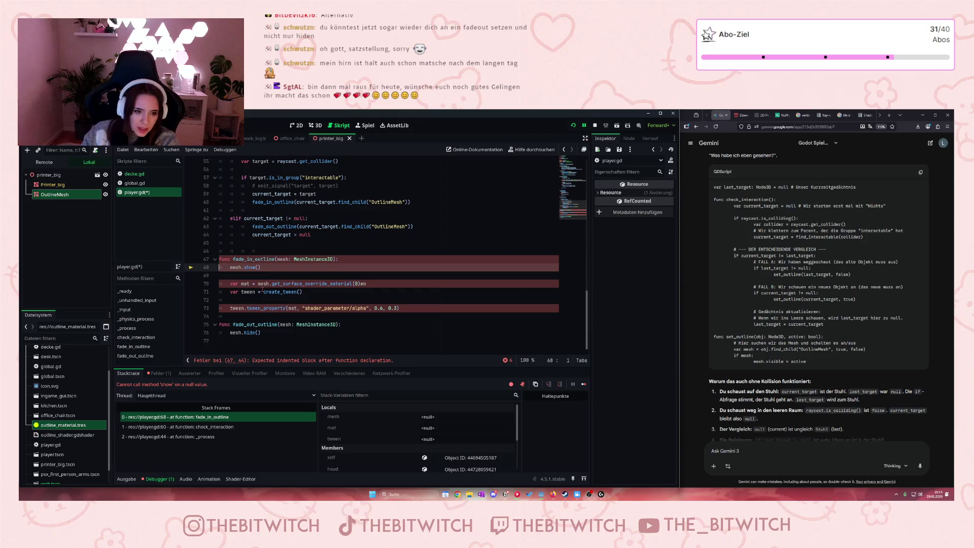
left_click(373, 283)
key("BackSpace")
key("BackSpace")
left_click(376, 300)
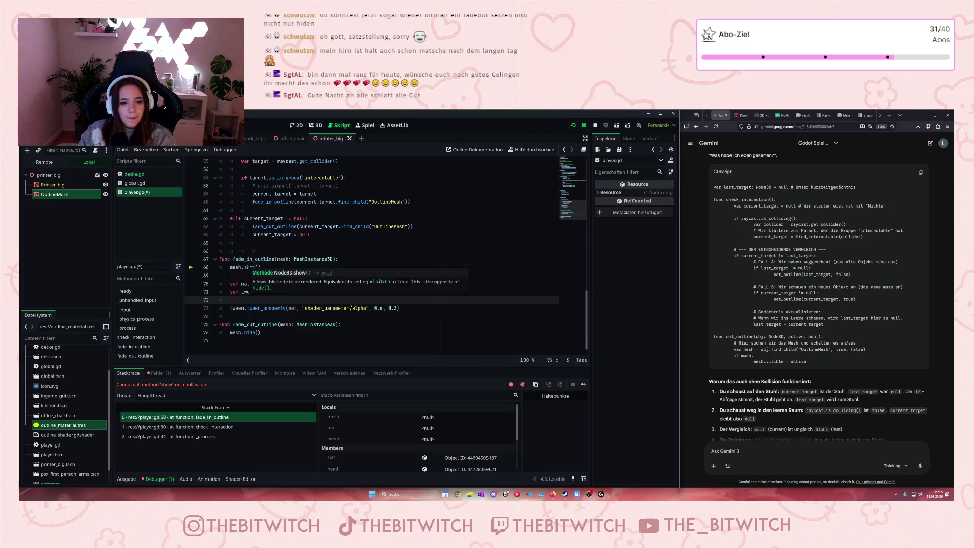
Step: Save the script fixes, stop the game and run it again
mouse_move(293, 259)
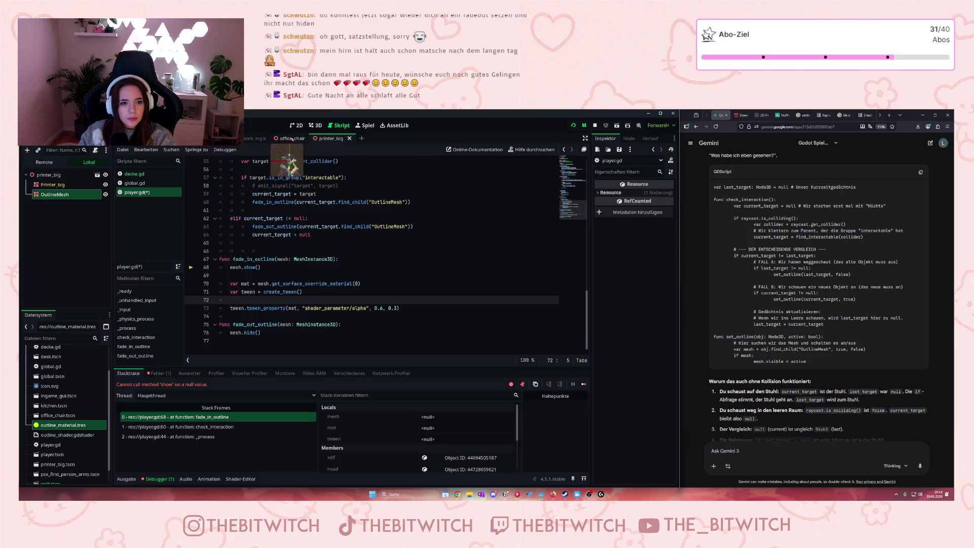
left_click(293, 138)
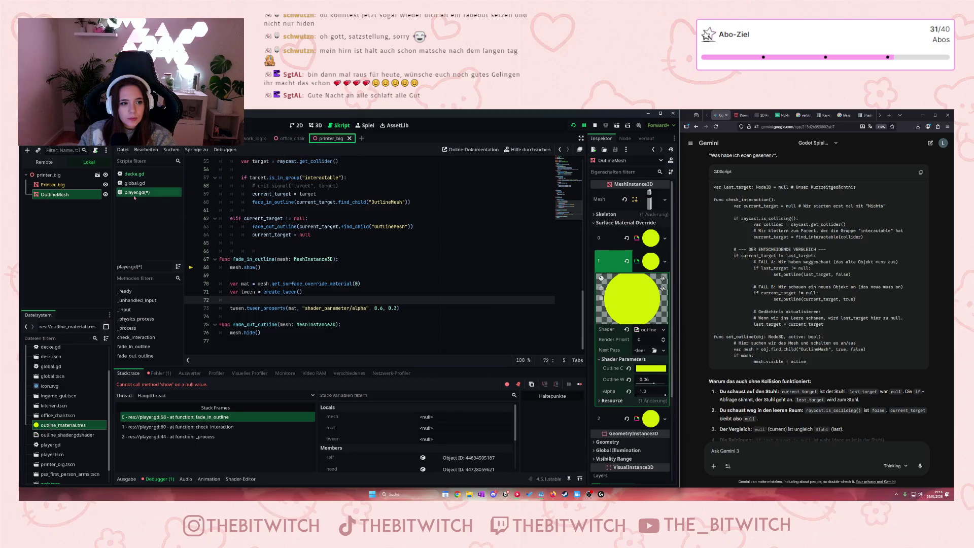
left_click(332, 138)
left_click(288, 345)
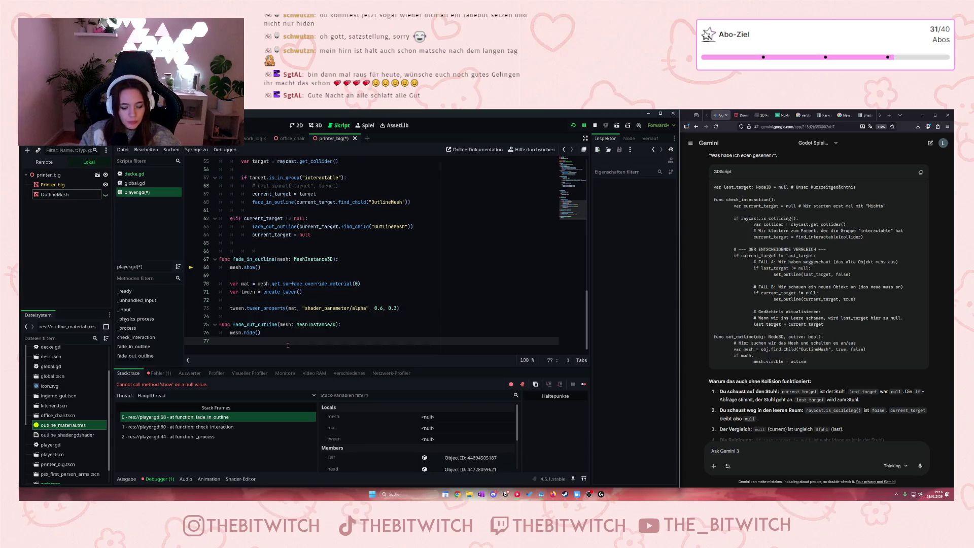
key("ctrl+s")
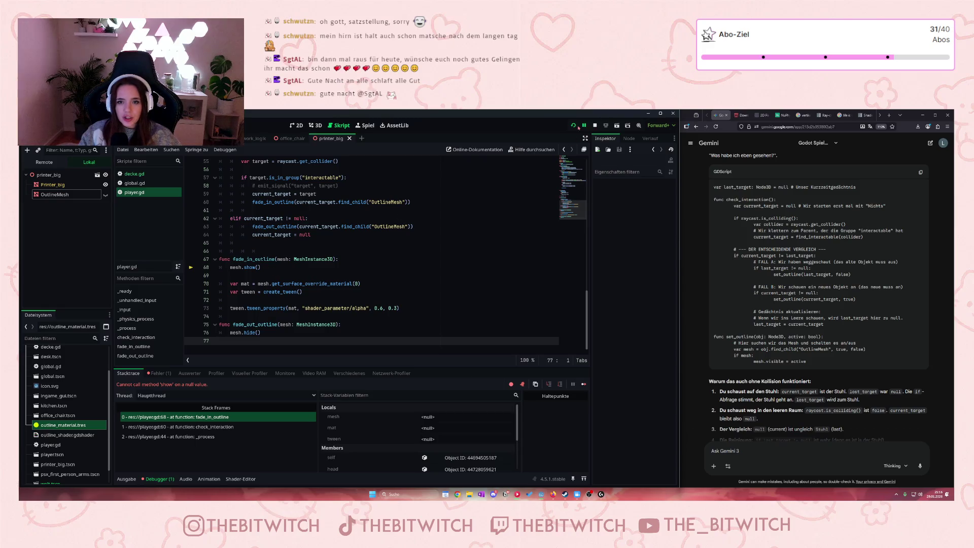
left_click(595, 126)
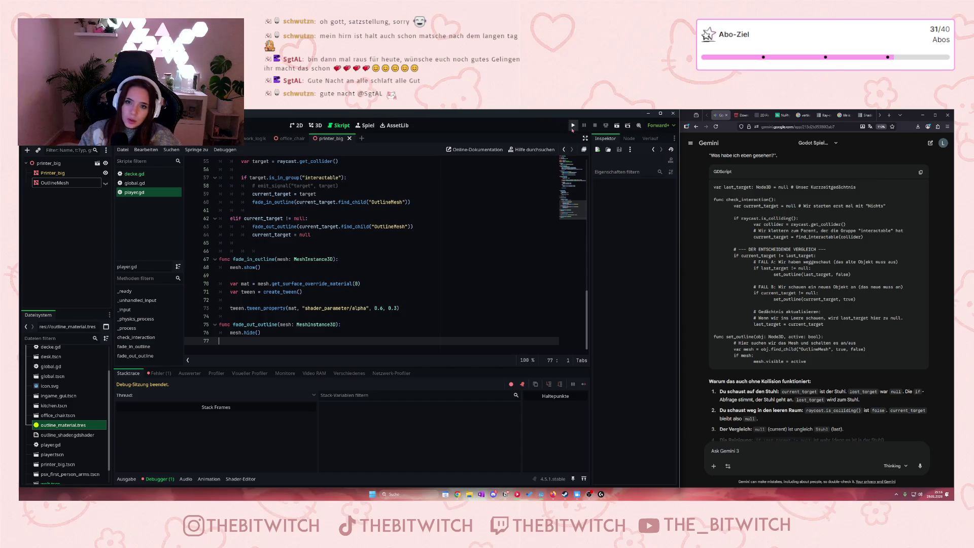
left_click(573, 125)
type("ww")
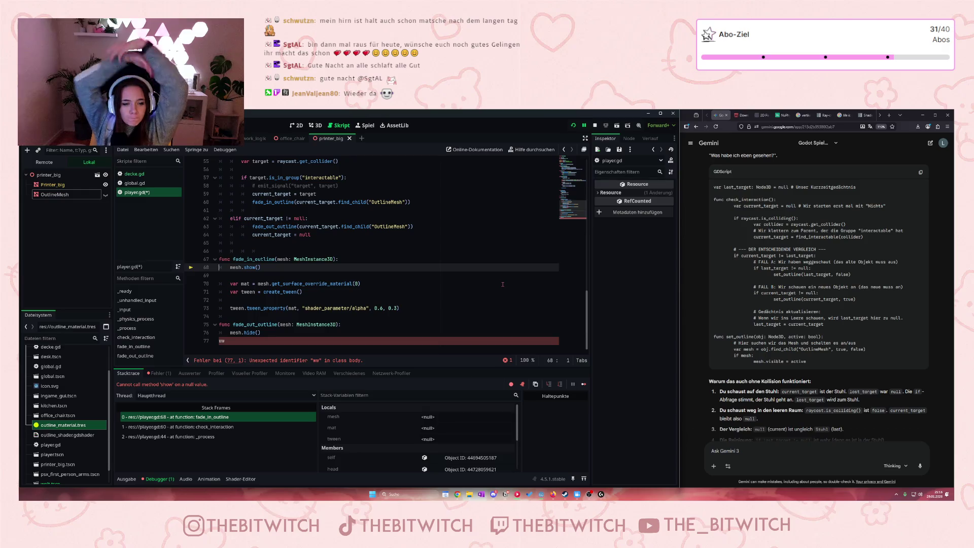
Step: Delete the stray 'ww' on line 77 so fade_out_outline calls mesh.hide(), then select printer_big
left_click(224, 341)
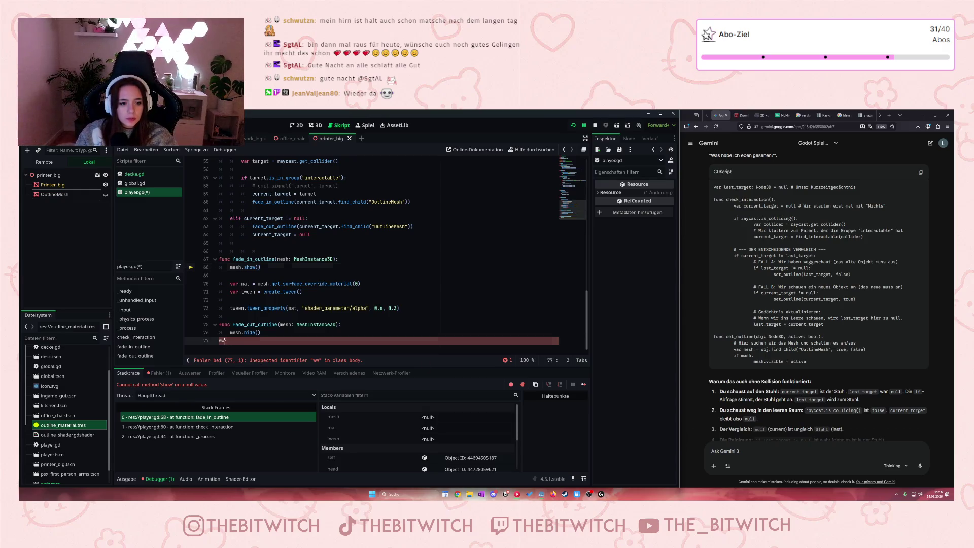
key("BackSpace")
key("BackSpace")
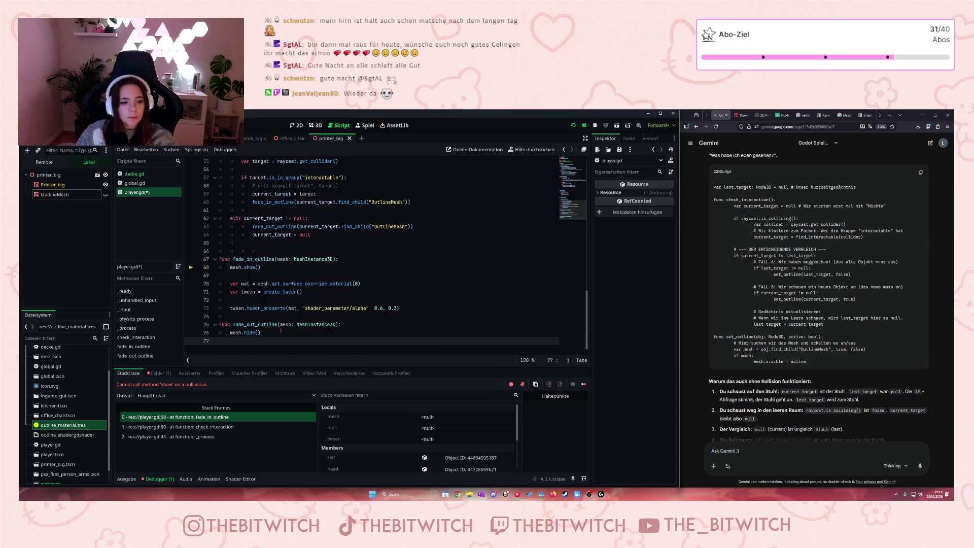
left_click(280, 330)
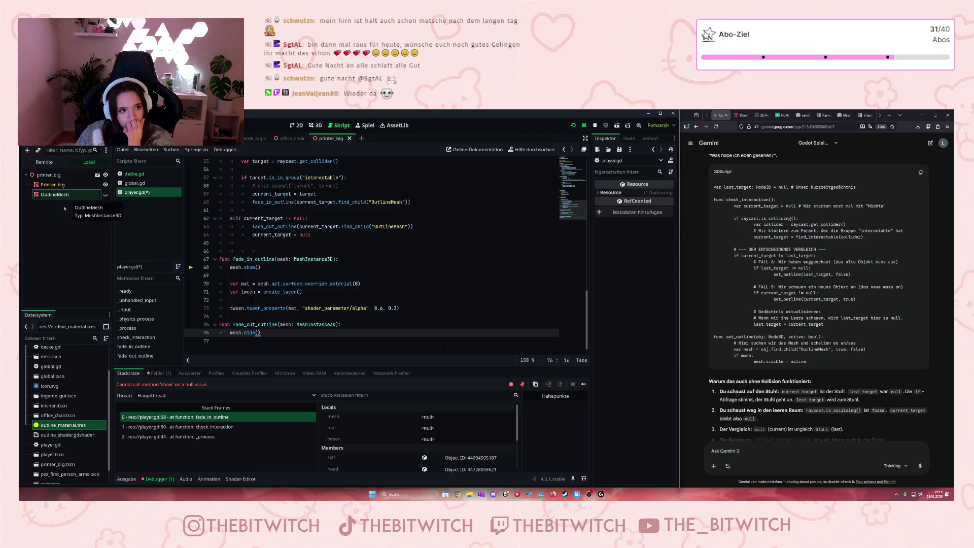
scroll(66, 406, "up", 3)
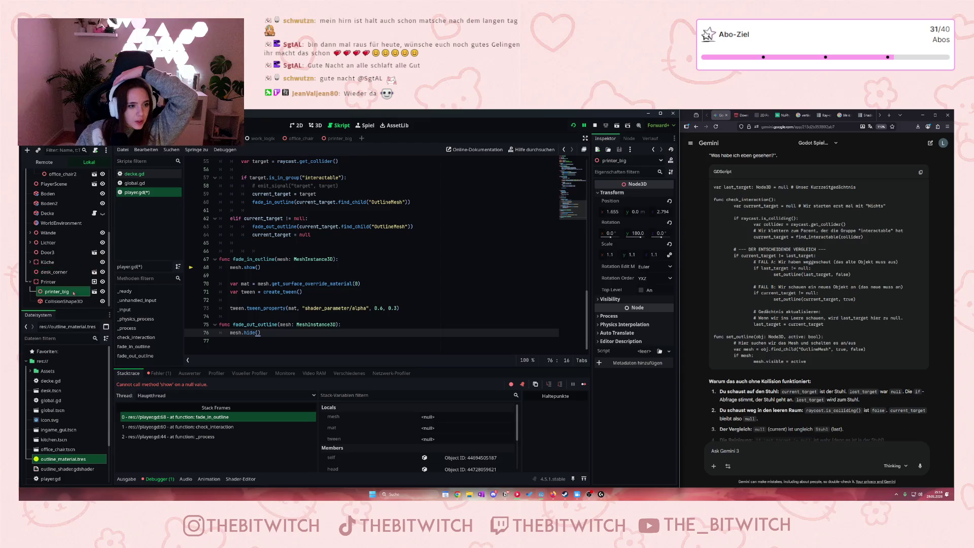
left_click(70, 296)
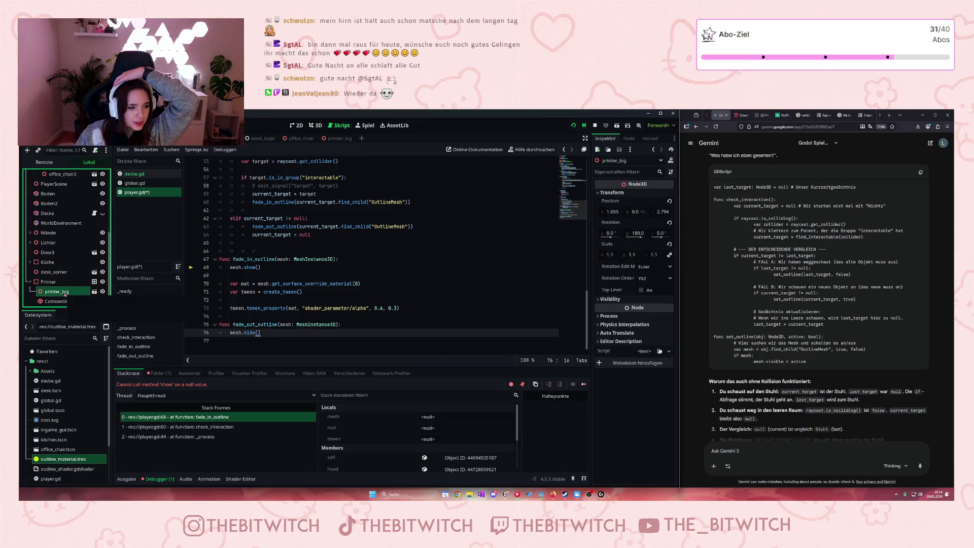
Step: Instance printer_big.tscn under the Printer node in the 3D view, creating printer_big2
left_click(315, 126)
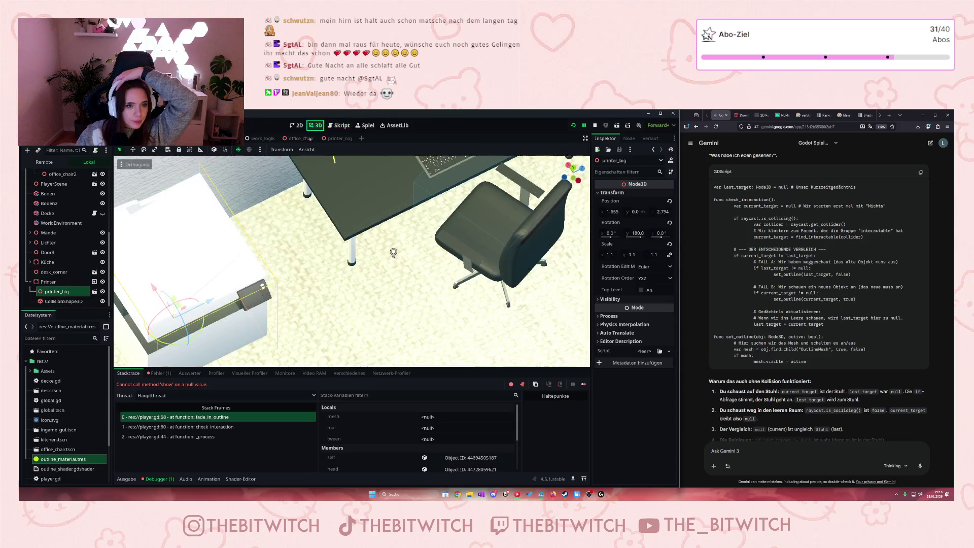
scroll(78, 420, "down", 3)
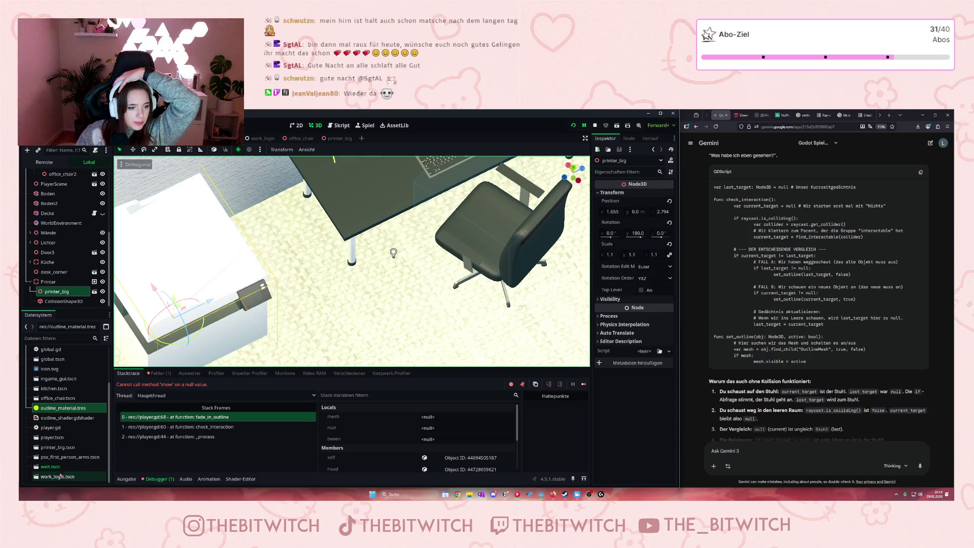
mouse_move(76, 447)
left_mouse_down()
mouse_move(107, 365)
mouse_move(53, 286)
left_mouse_up()
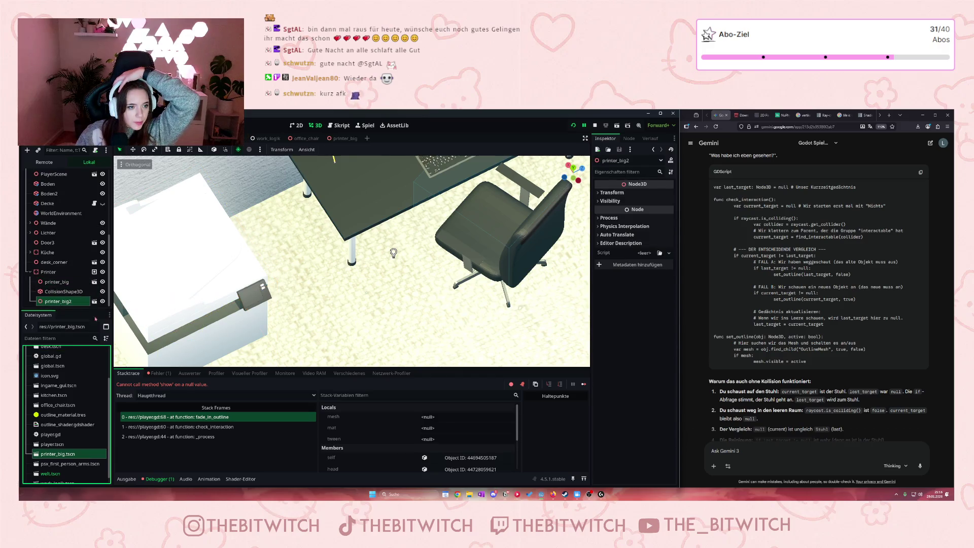
scroll(226, 298, "down", 3)
scroll(226, 298, "down", 3)
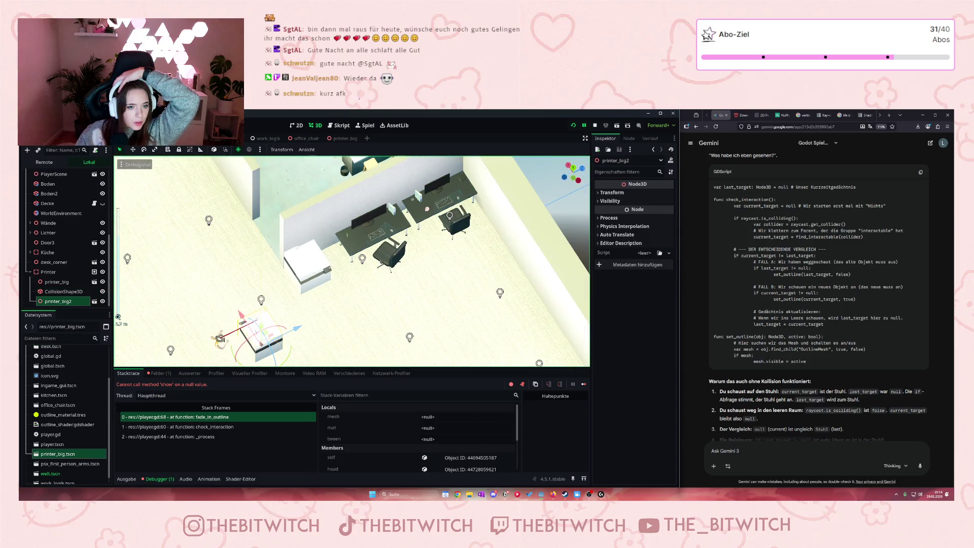
Step: Shift printer_big2 along one axis beside printer_big and compare both printers' transforms
left_click_drag(285, 337, 349, 307)
left_click(51, 282)
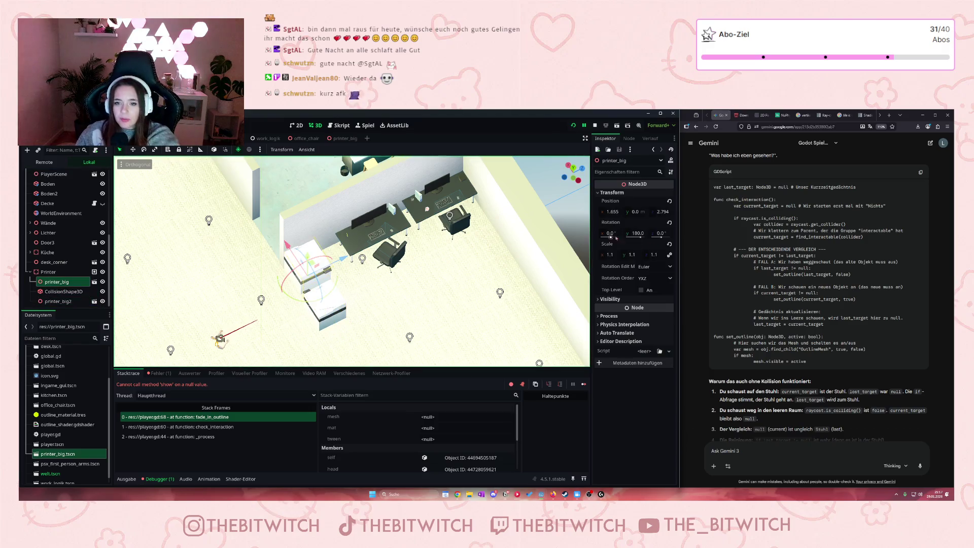
left_click(615, 211)
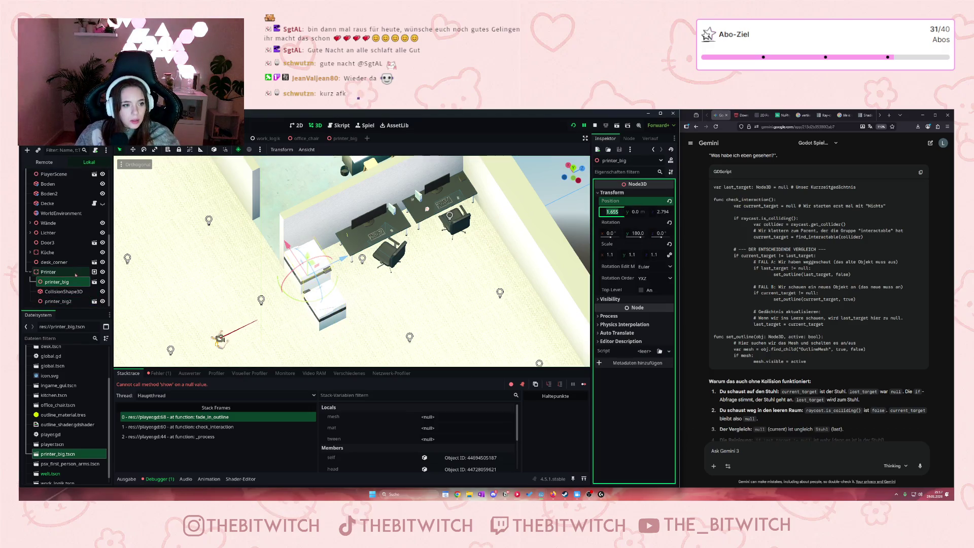
left_click(59, 302)
left_click(611, 193)
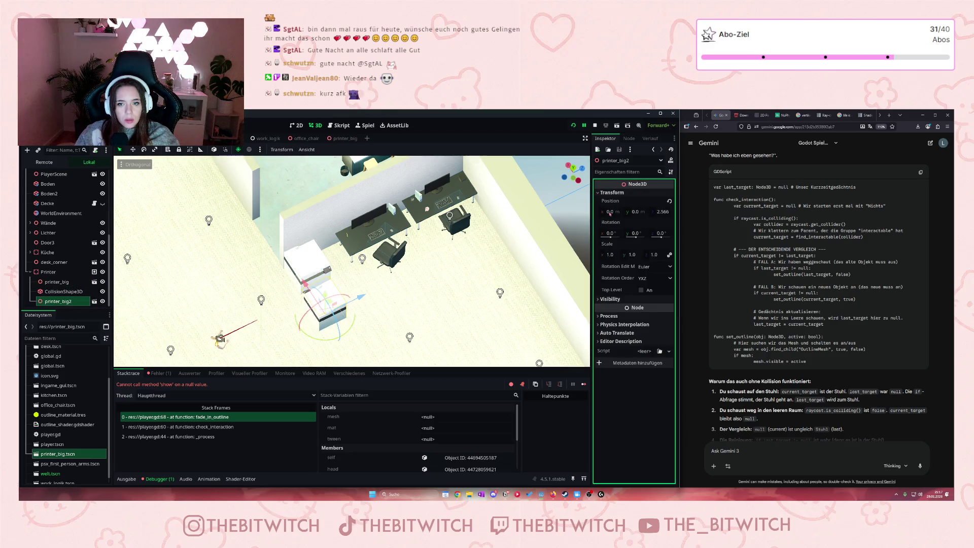